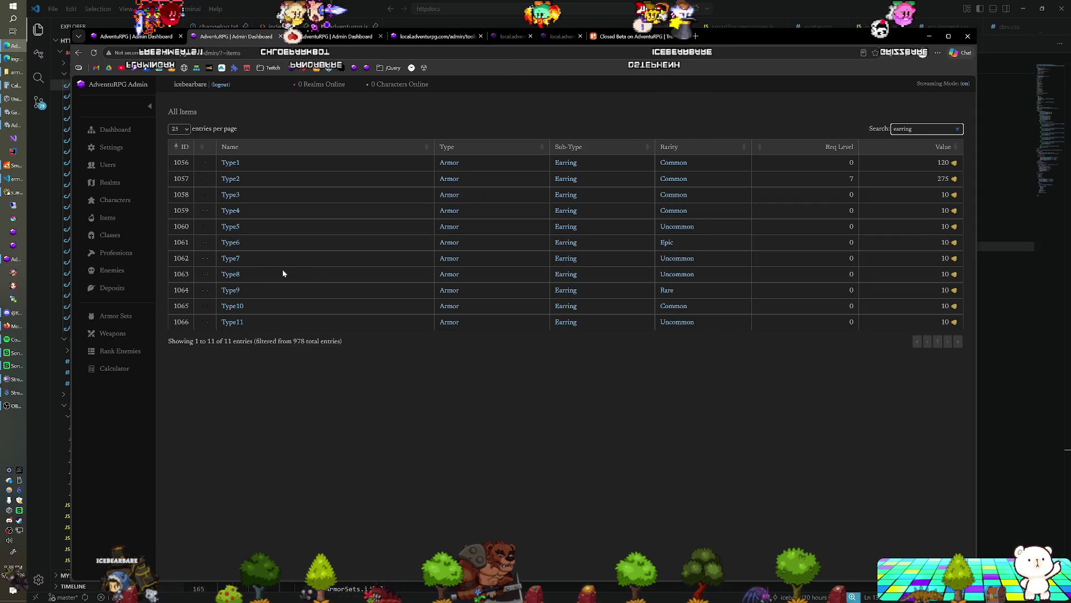
Review the Type7 and Type8 earrings' edit forms, closing each without changes.
click(237, 262)
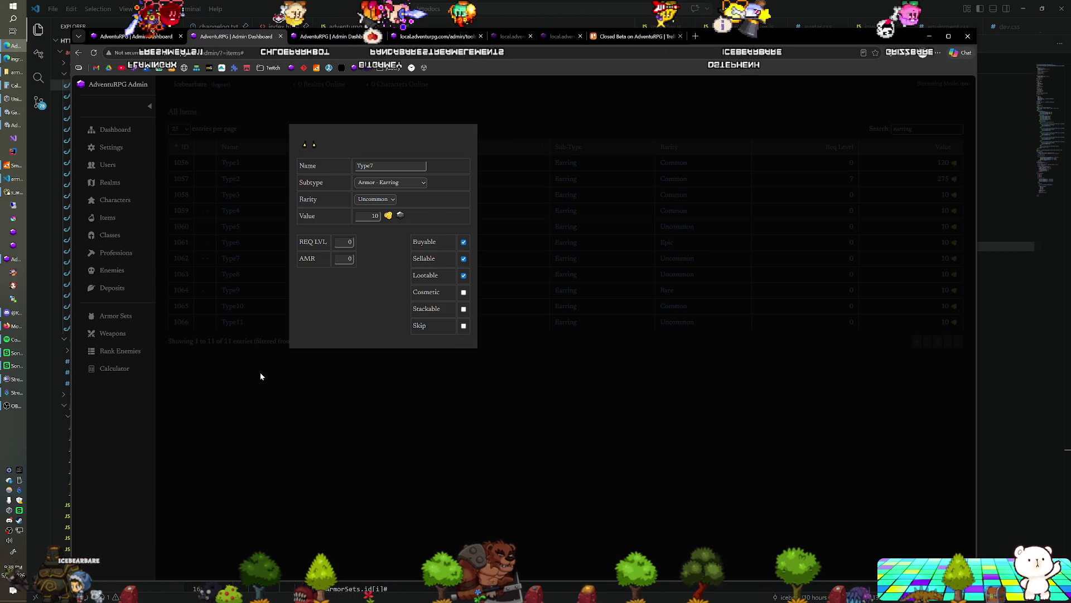
click(260, 376)
click(233, 275)
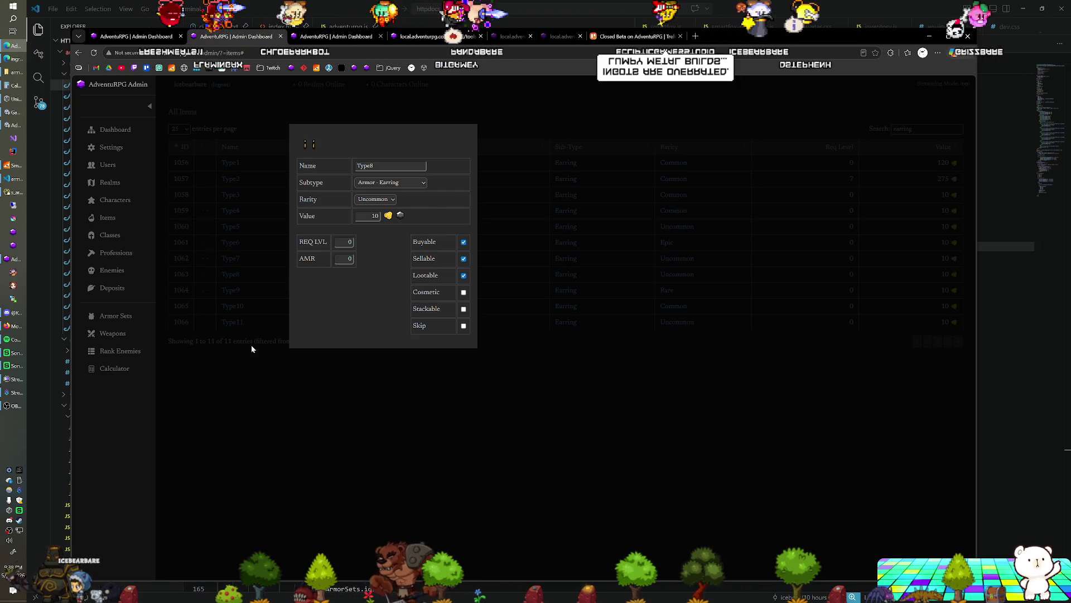
click(276, 361)
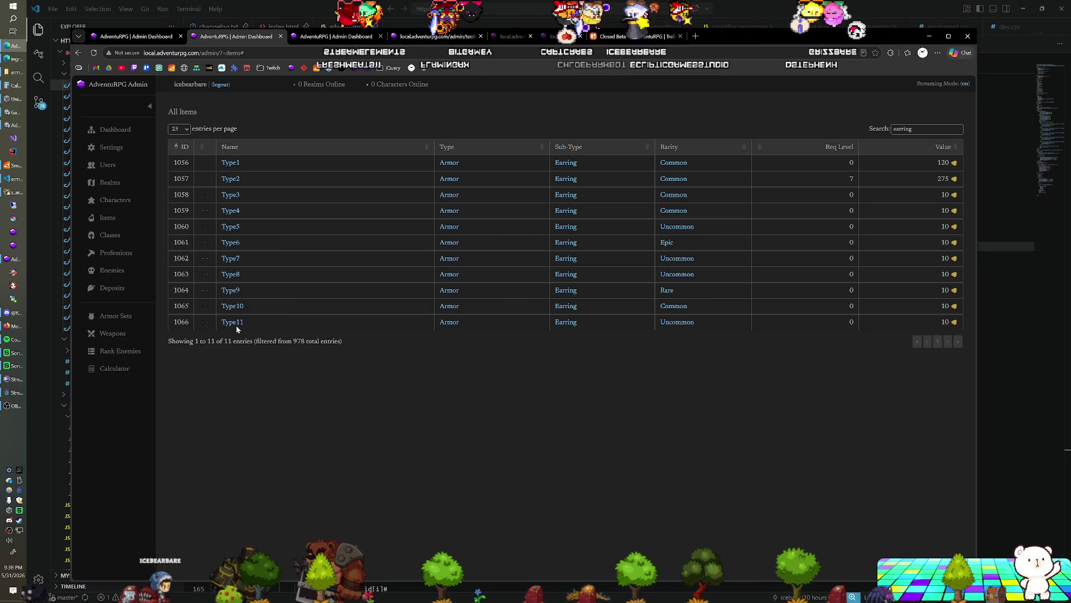
click(229, 274)
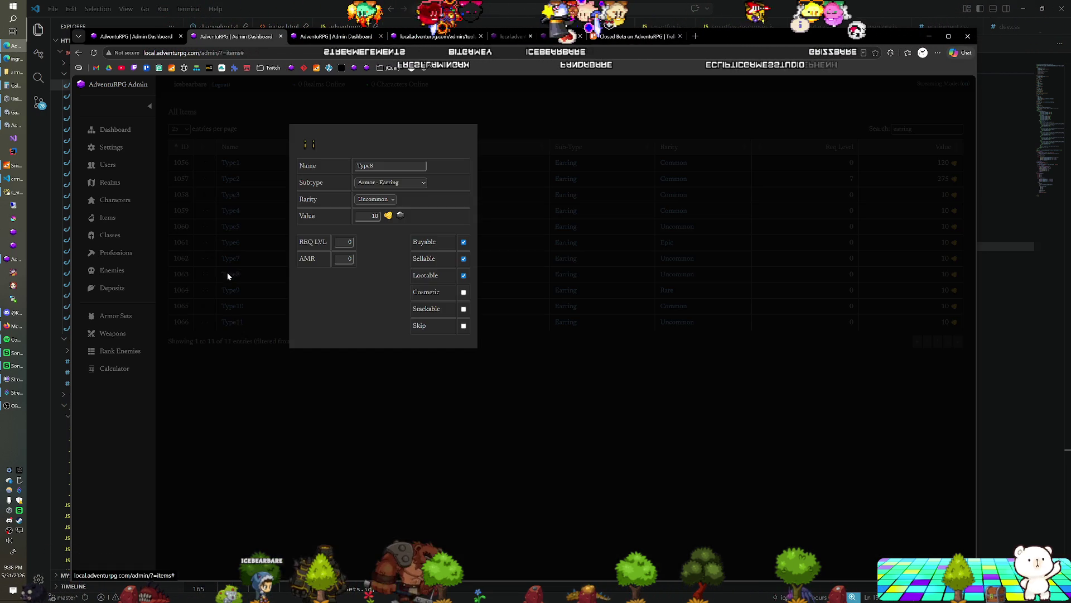
click(260, 278)
click(237, 258)
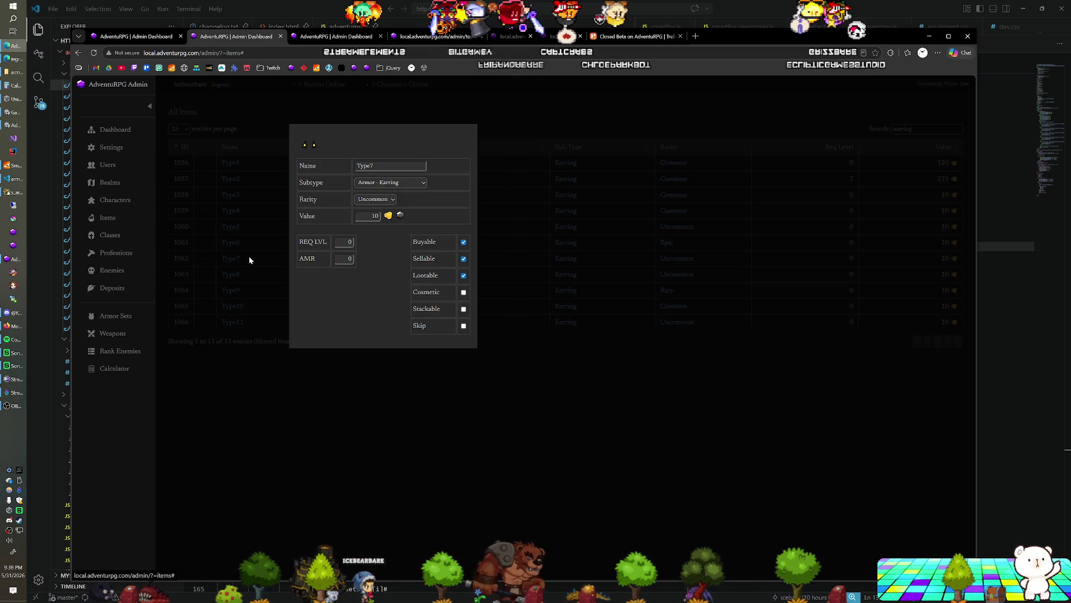
click(255, 256)
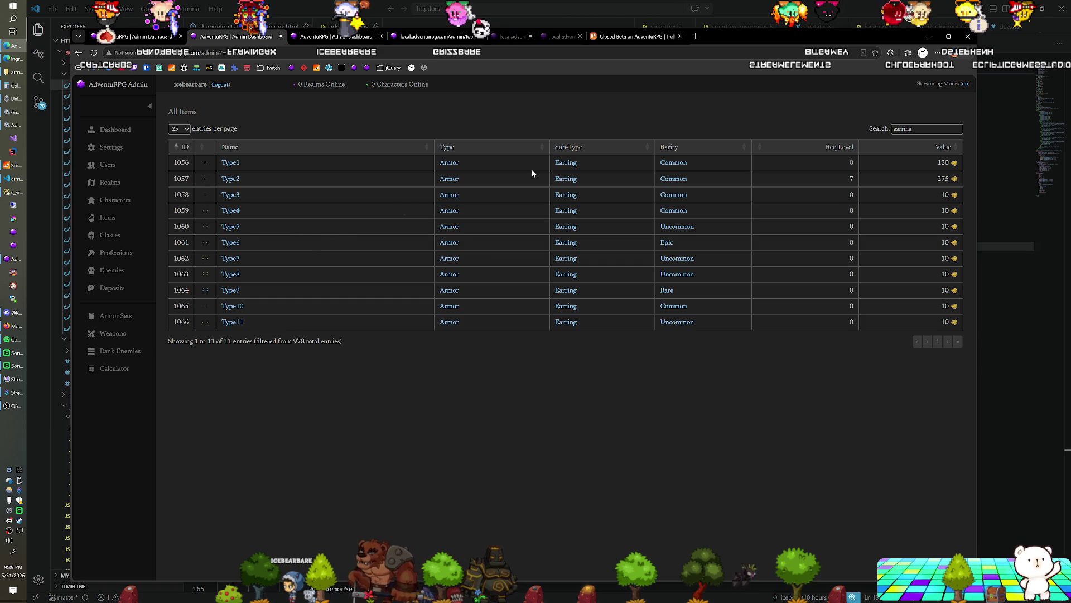
Search items for 'ingot', then replace it with 'mithril' to show Mithril Ingot and Mithril Ore.
double_click(924, 131)
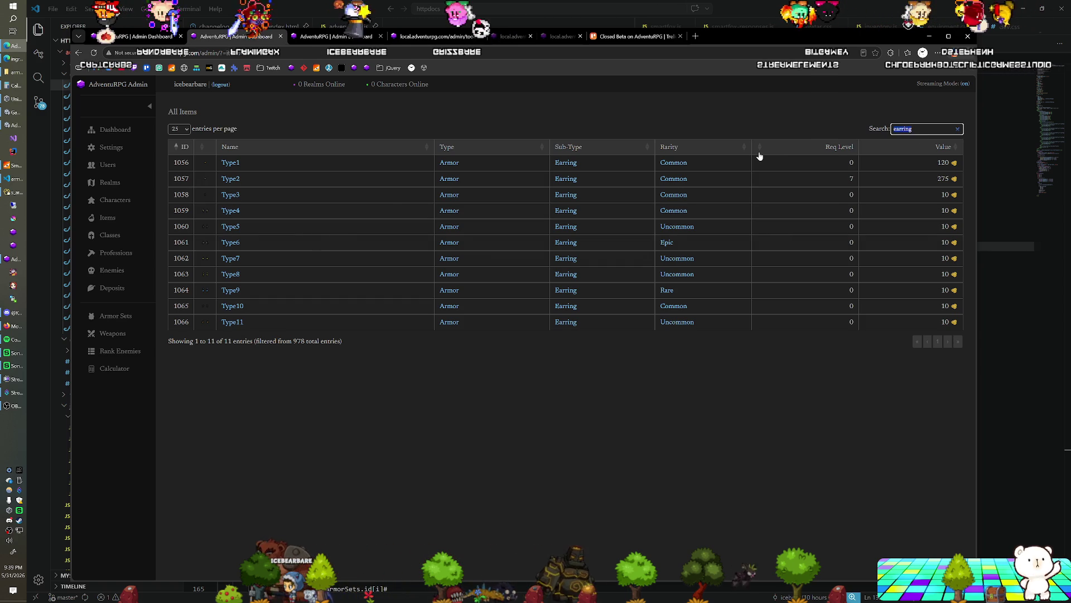
text(ingot)
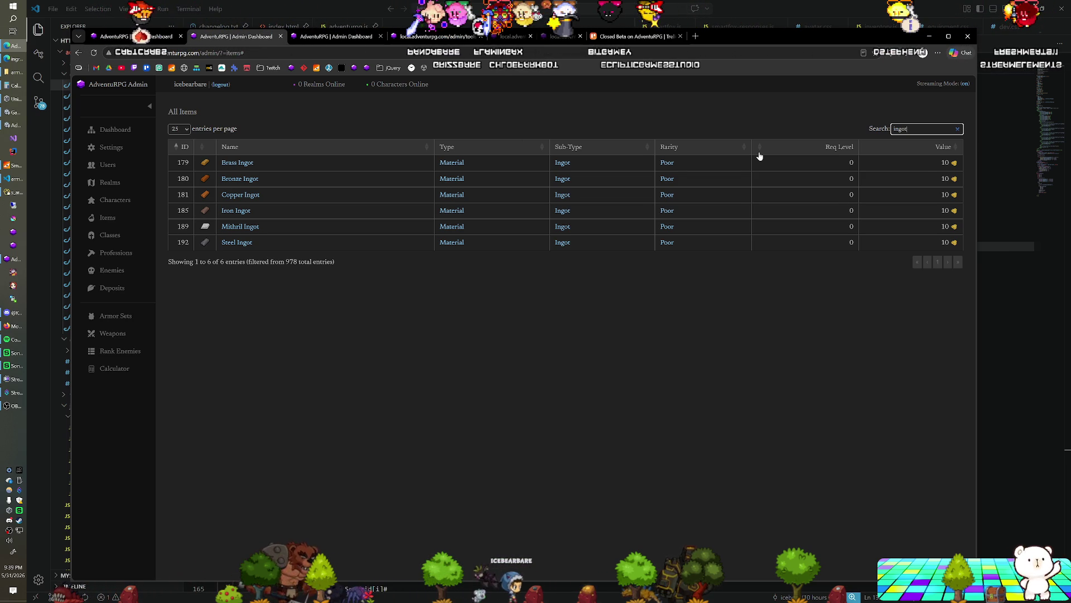
key(BackSpace)
key(BackSpace)
key(BackSpace)
text(mit)
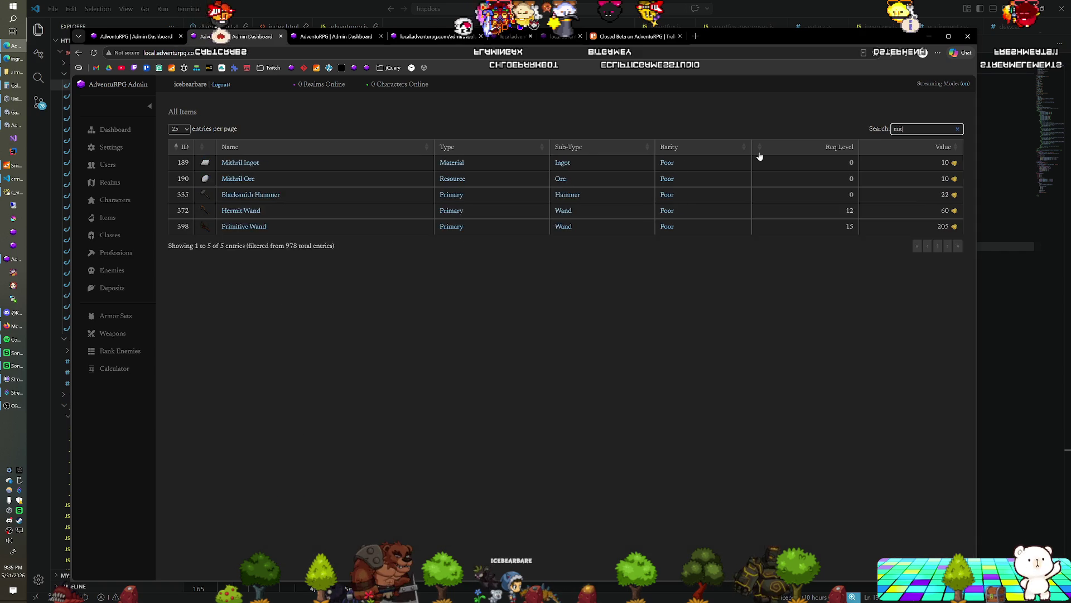
text(hril)
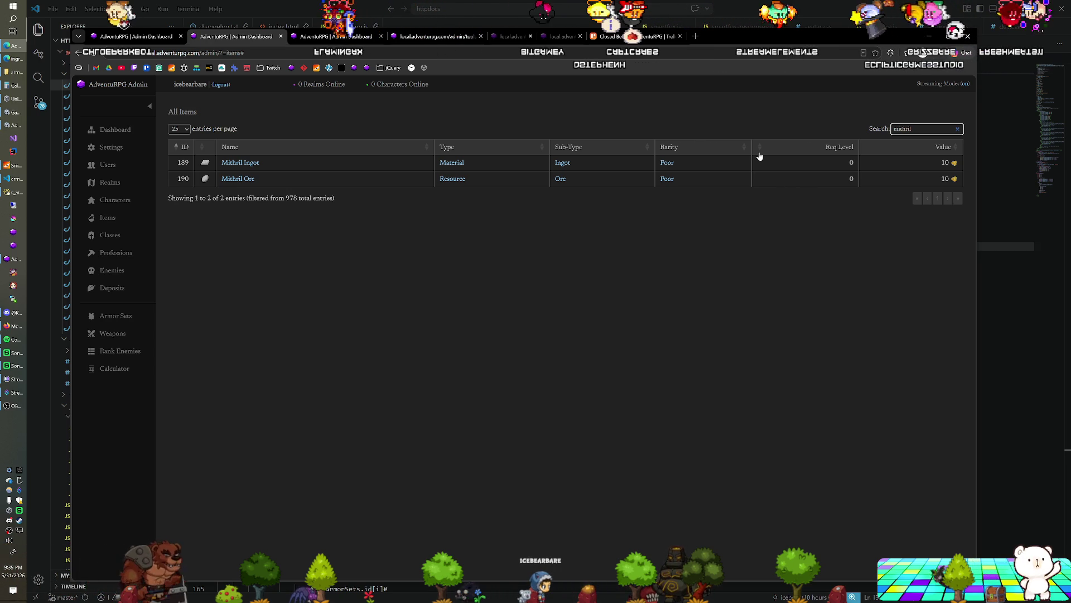
Search items for 'bar', then view the last Armor Sets page and the ranked armor sets list.
key(BackSpace)
key(BackSpace)
key(BackSpace)
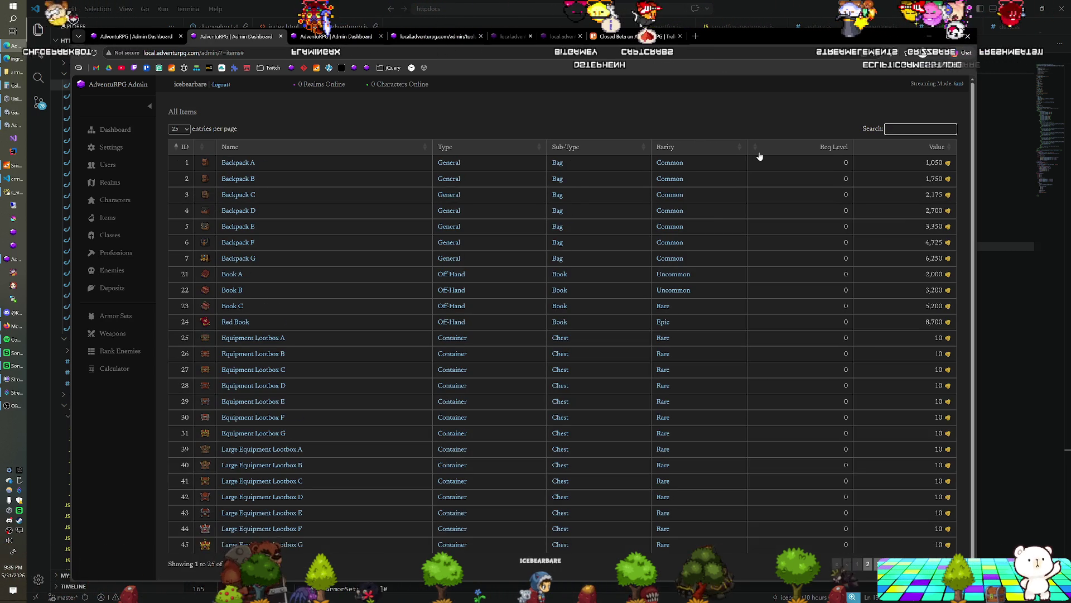
text(bar)
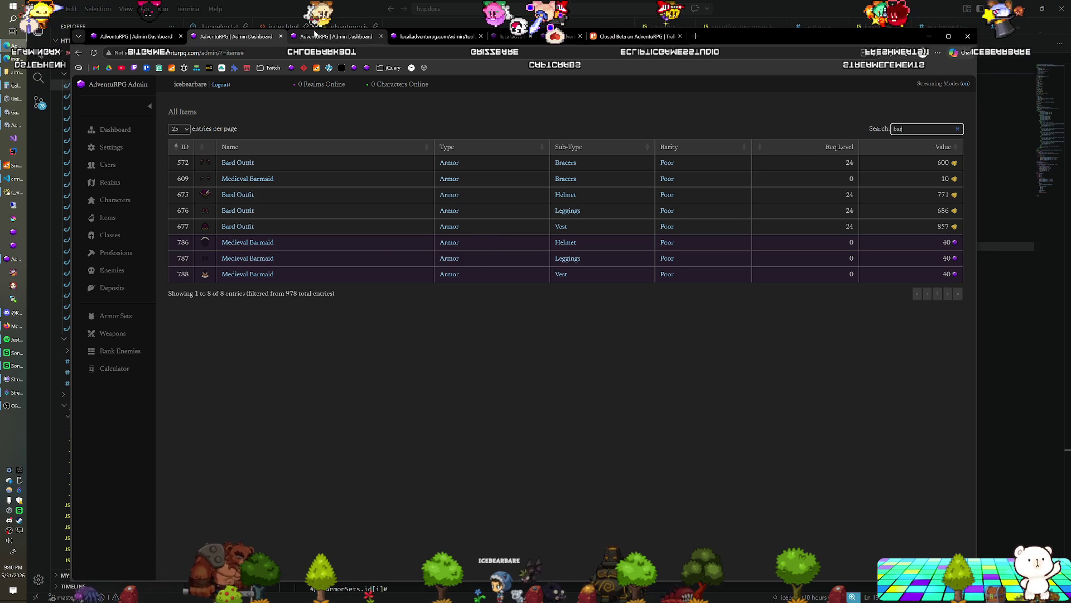
click(316, 36)
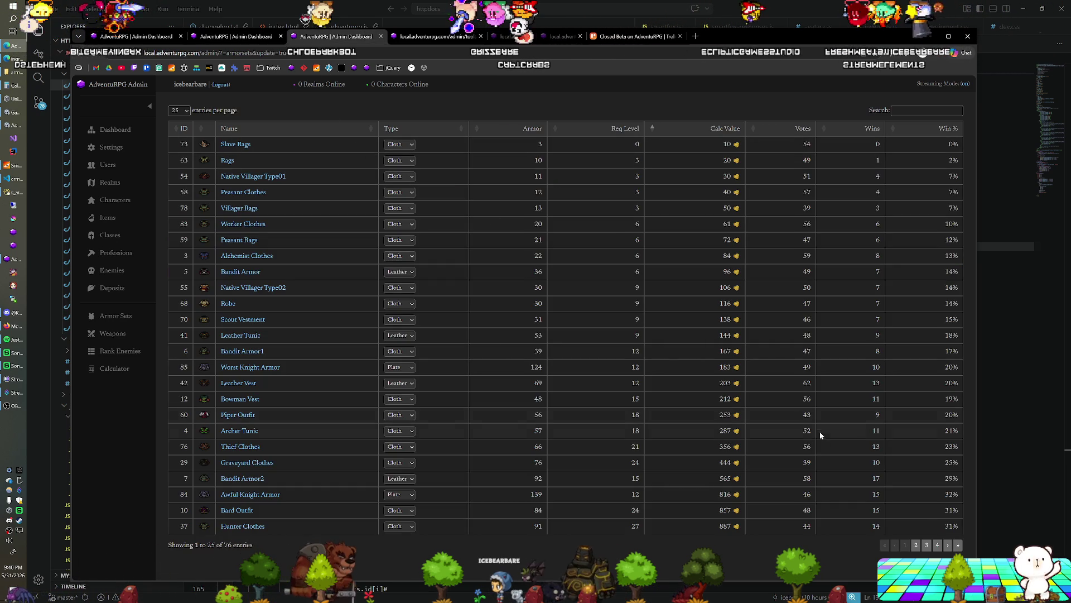
click(937, 545)
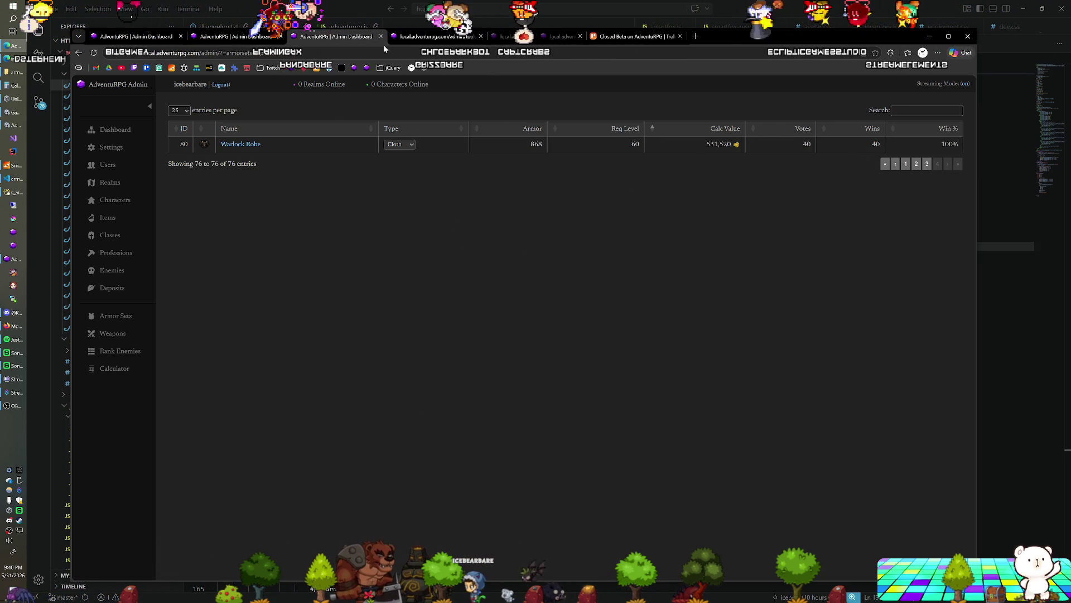
click(405, 37)
double_click(302, 52)
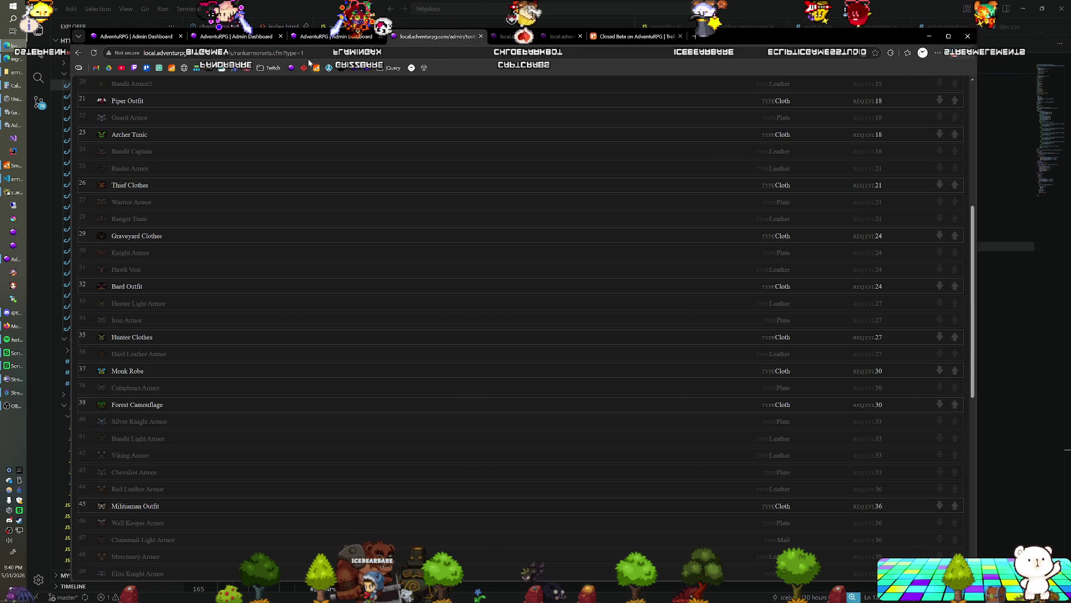
text(4)
key(Return)
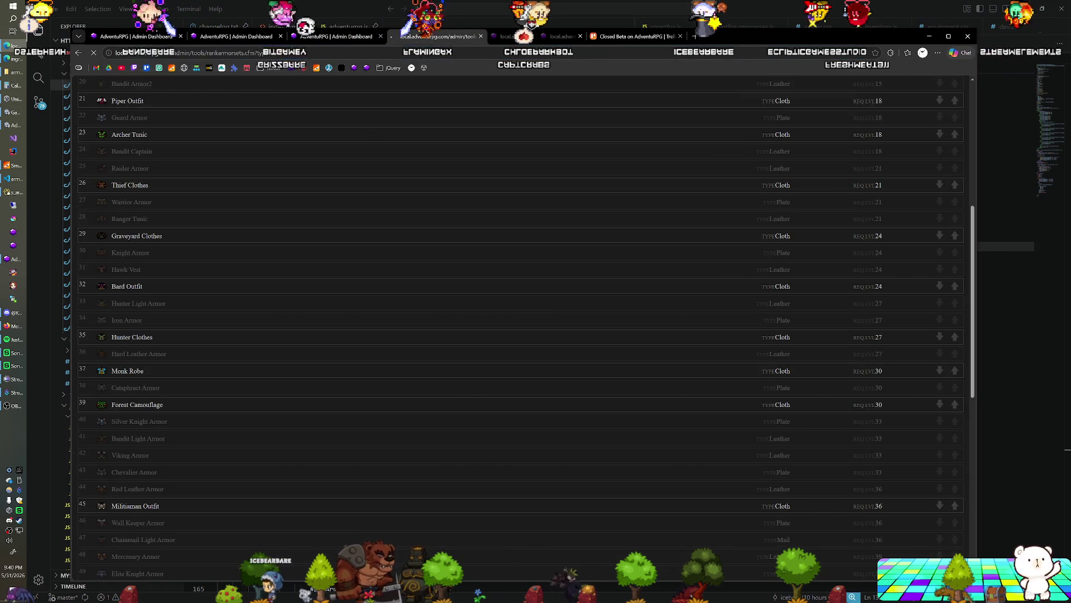
scroll(306, 202, down, 10)
scroll(307, 202, down, 4)
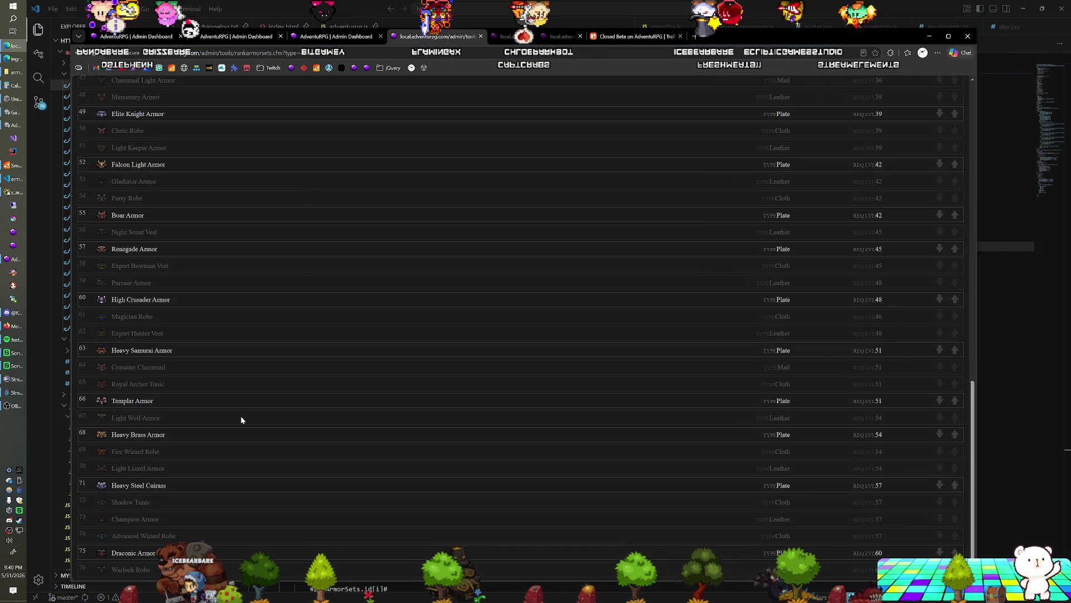
ctrl+scroll(274, 391, up, 5)
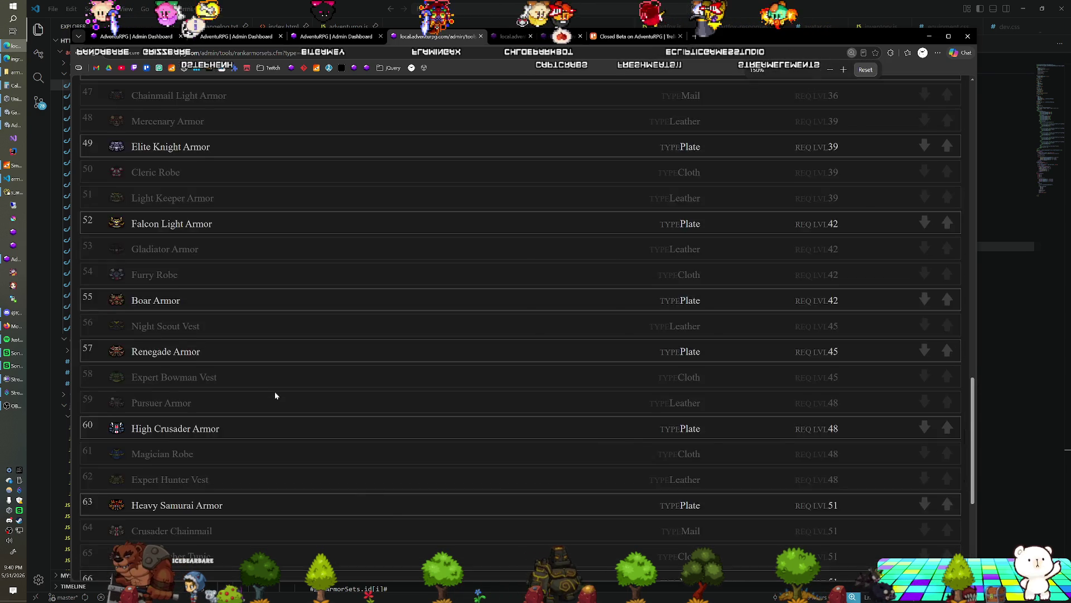
scroll(281, 368, down, 3)
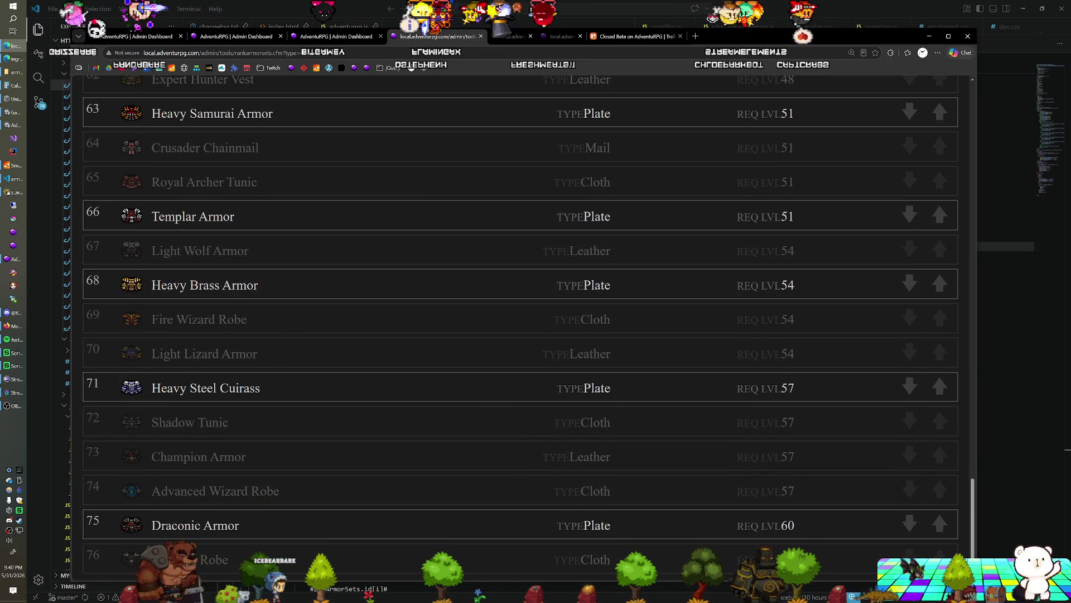
scroll(193, 390, up, 2)
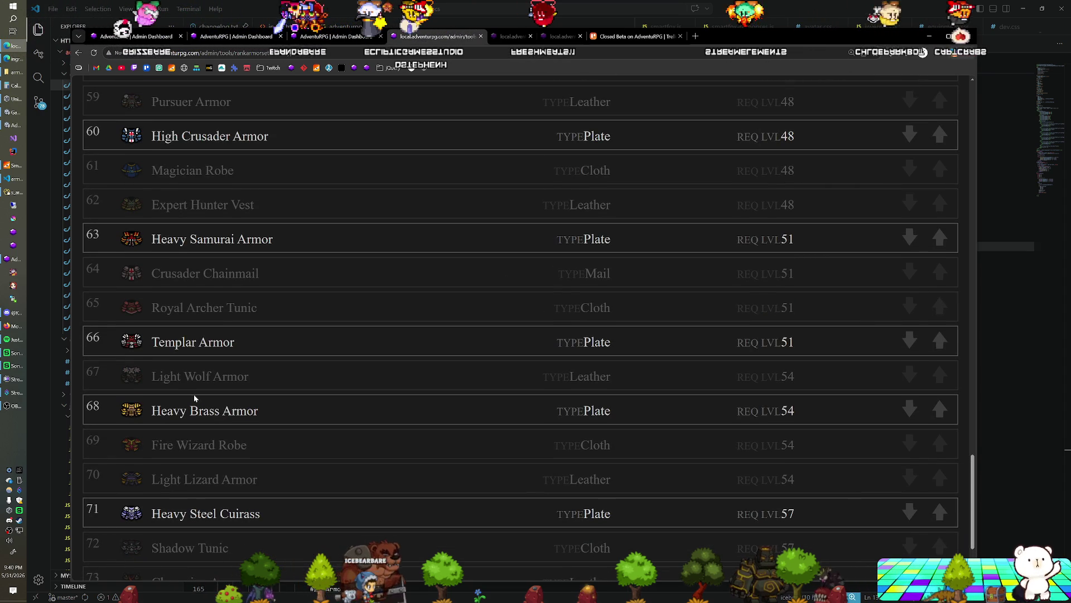
scroll(193, 394, up, 1)
scroll(193, 394, up, 1)
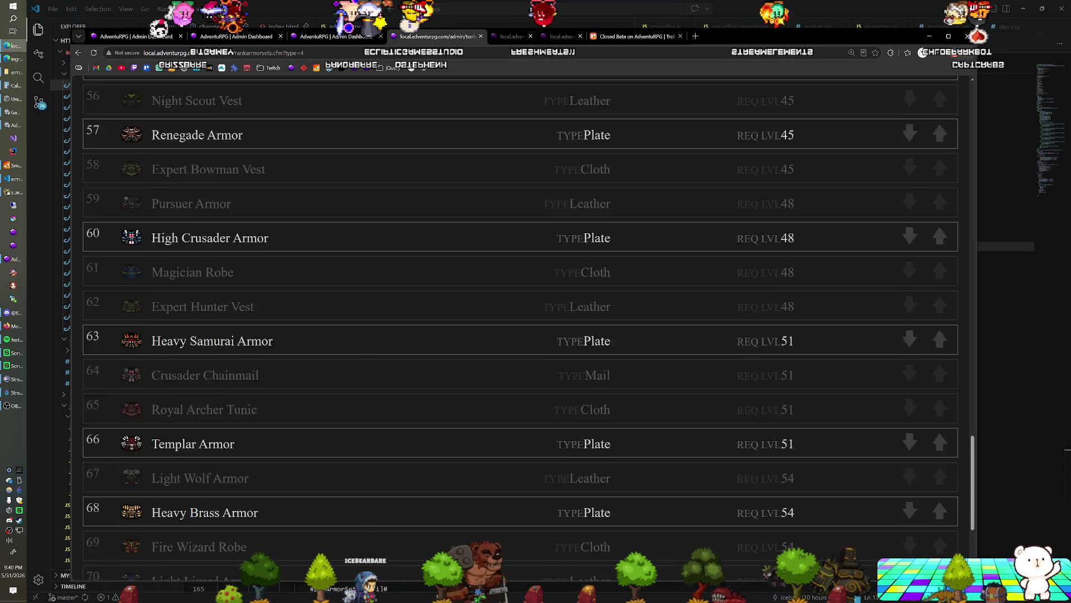
scroll(182, 387, up, 4)
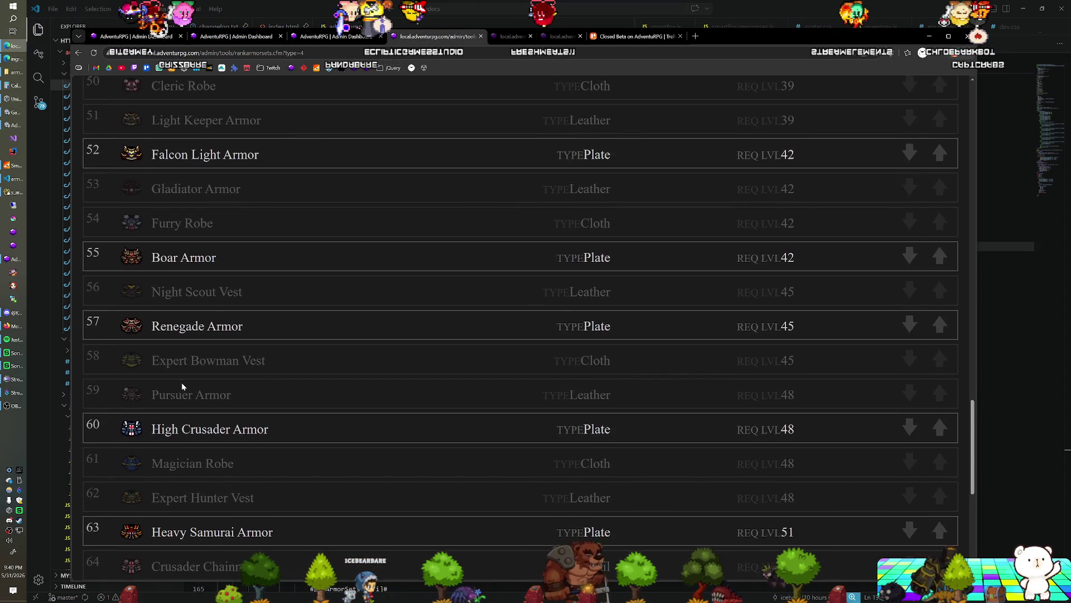
scroll(182, 386, up, 4)
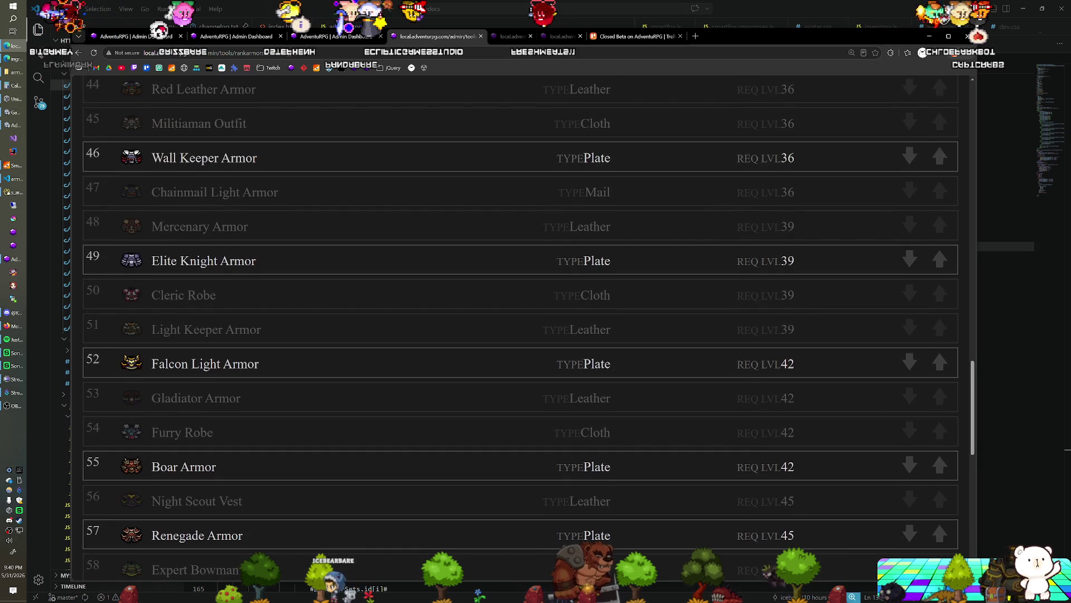
scroll(183, 387, down, 10)
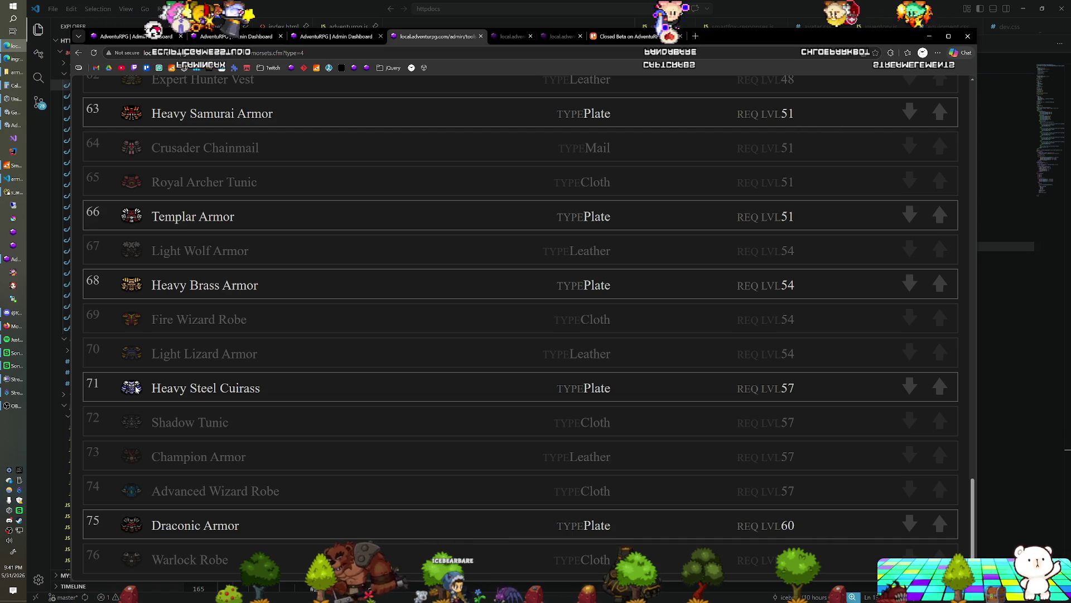
scroll(136, 389, up, 7)
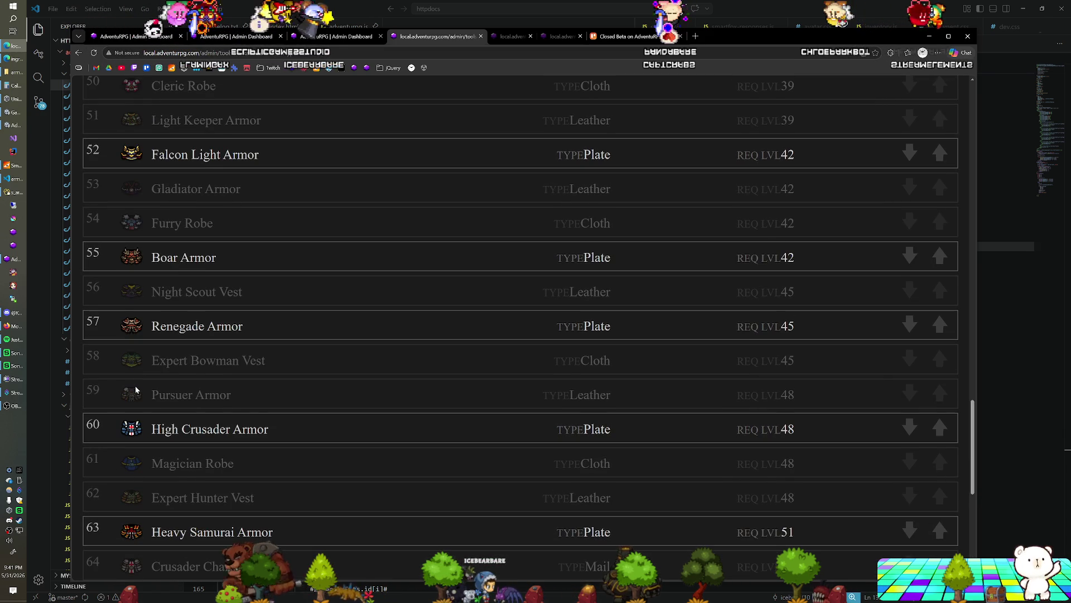
scroll(137, 389, up, 4)
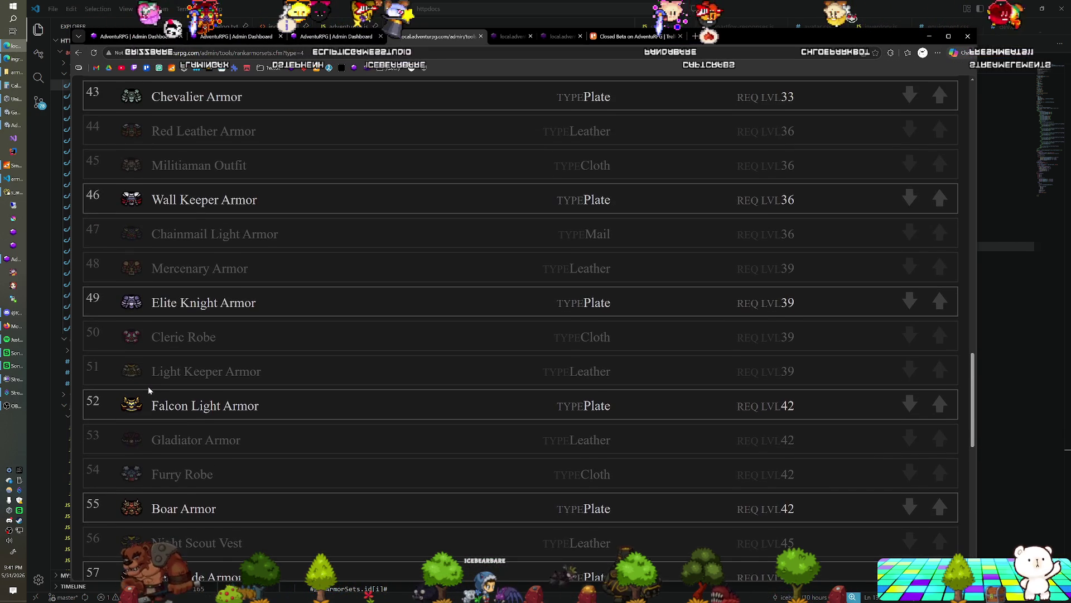
scroll(151, 386, up, 1)
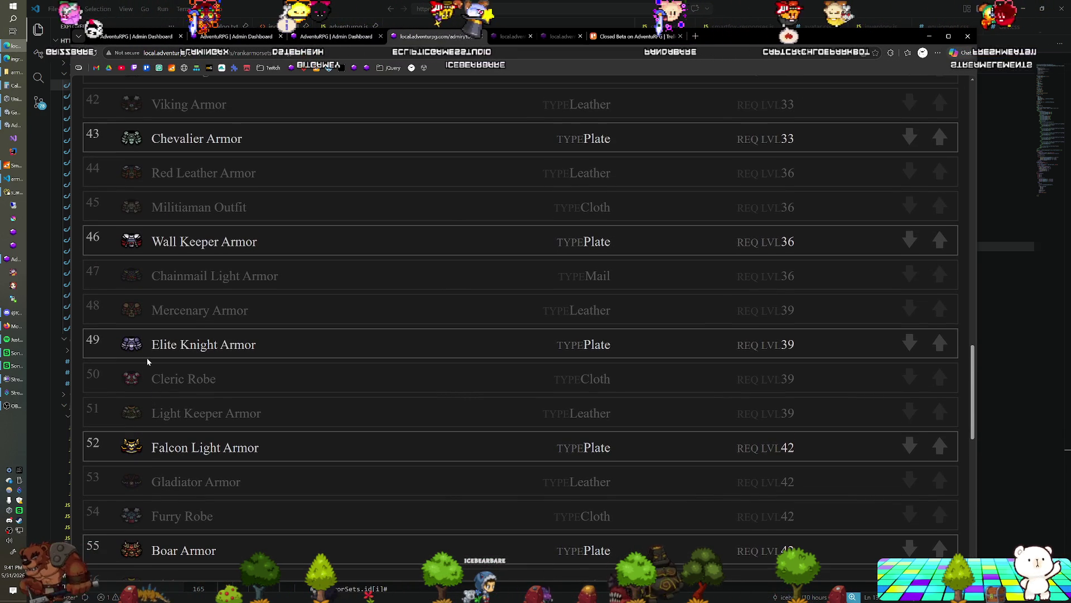
scroll(148, 362, up, 3)
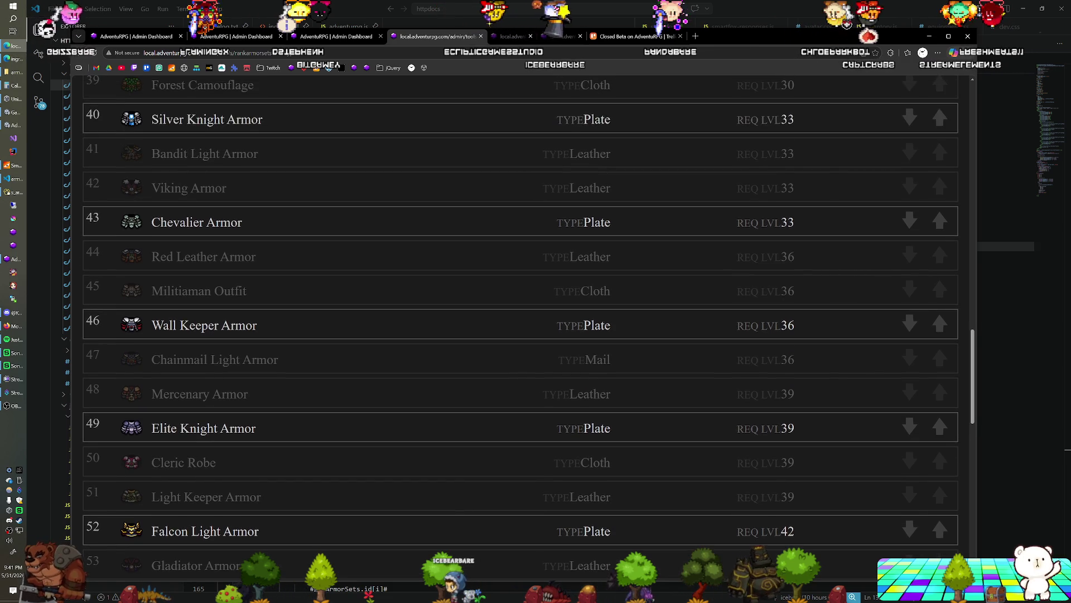
scroll(161, 347, up, 2)
scroll(161, 347, up, 5)
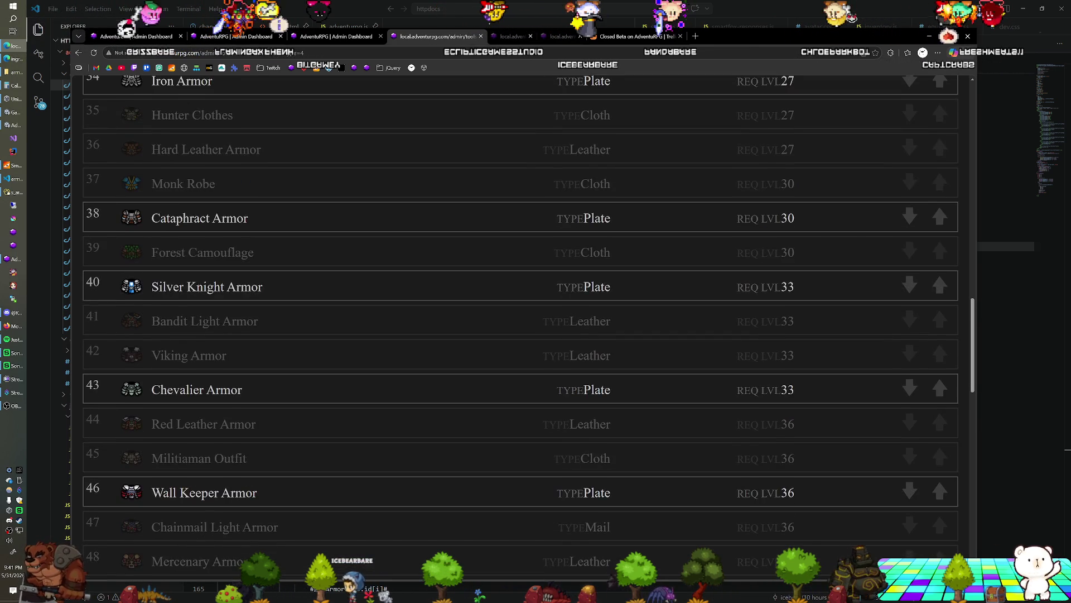
scroll(161, 347, up, 8)
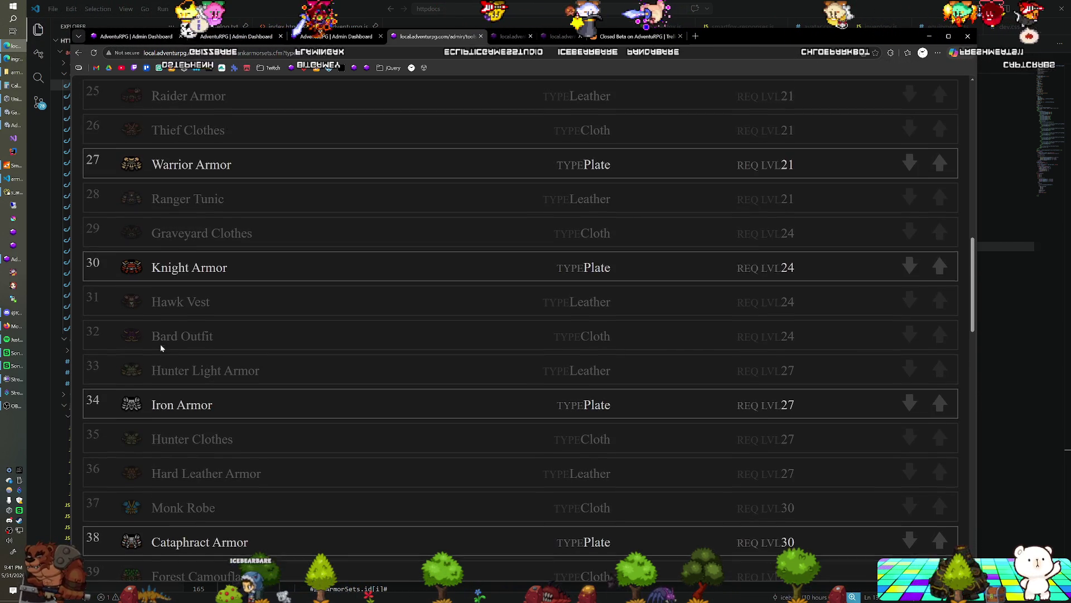
scroll(161, 347, up, 2)
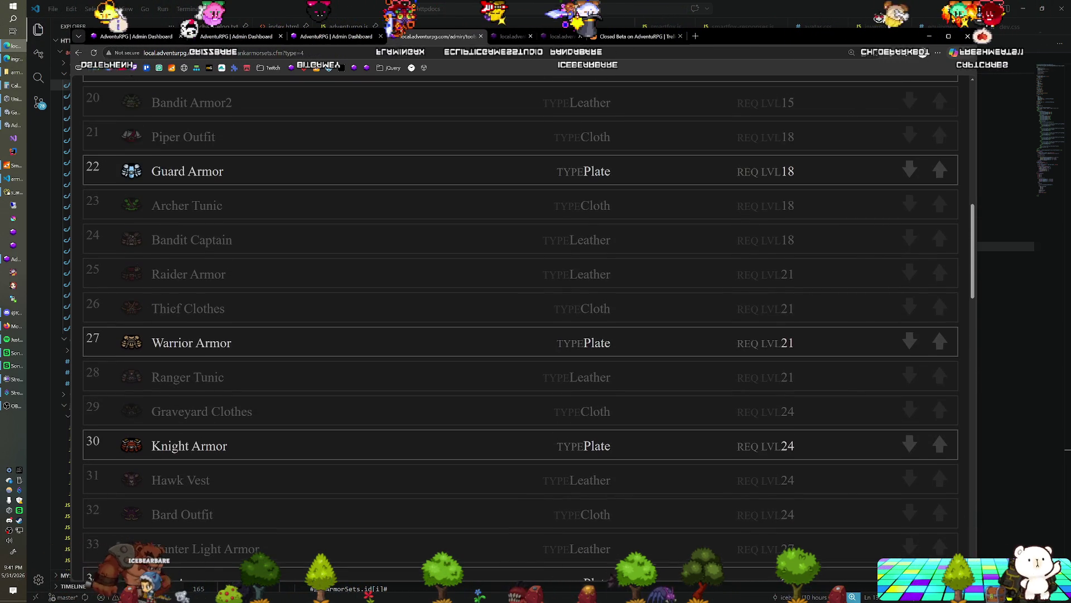
scroll(160, 347, down, 10)
scroll(161, 348, down, 2)
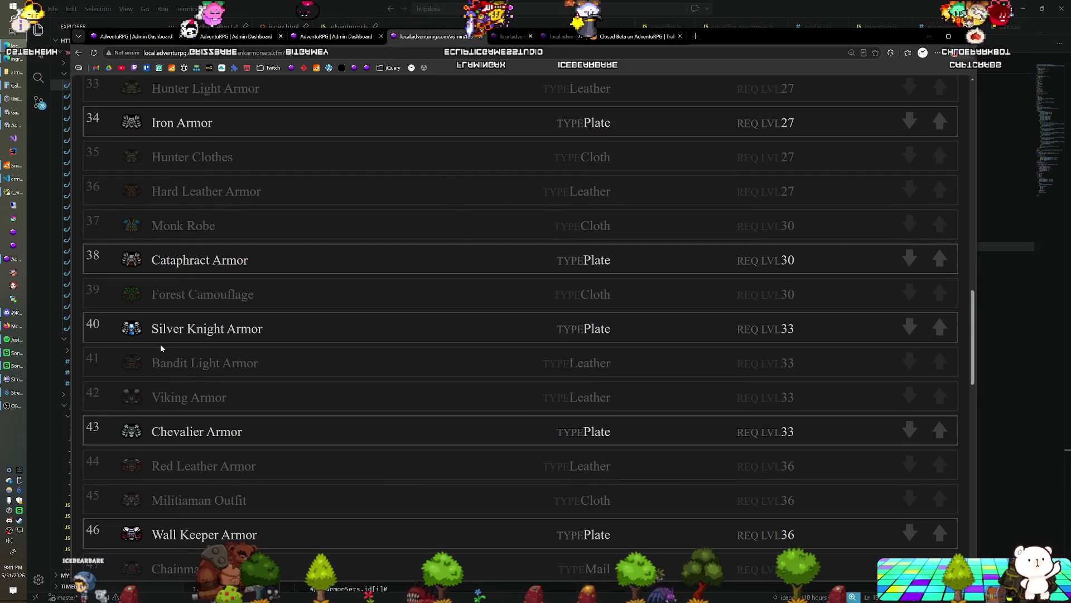
scroll(160, 347, down, 2)
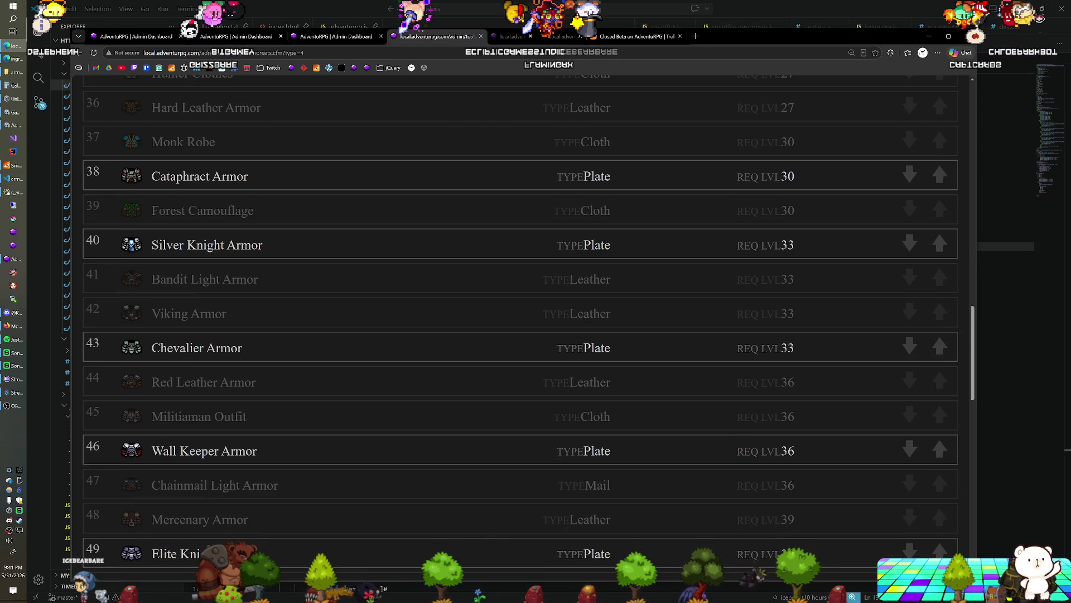
scroll(161, 347, down, 3)
scroll(161, 349, down, 8)
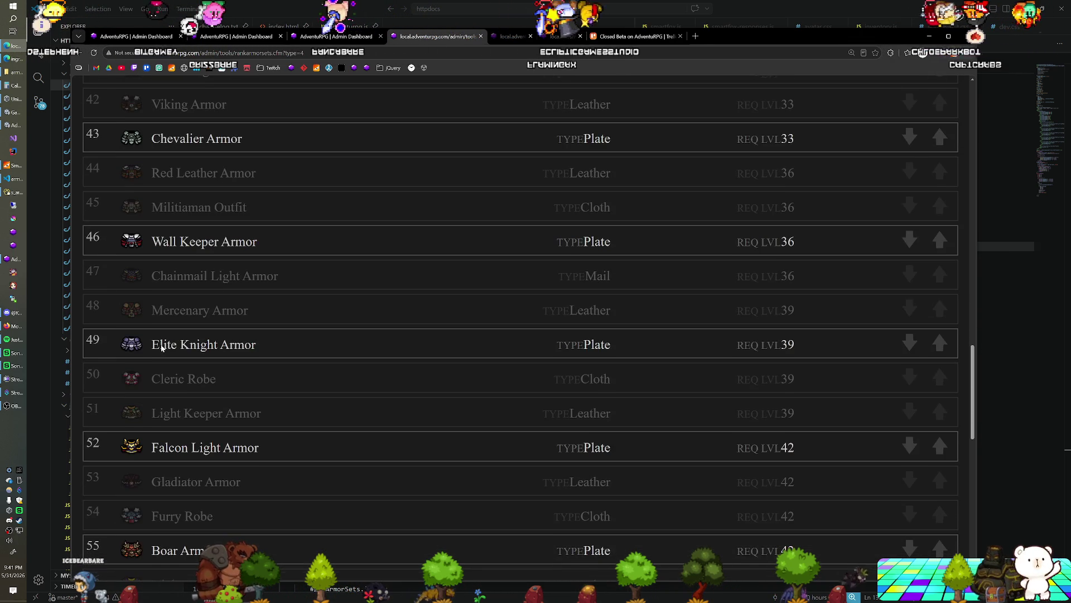
scroll(161, 348, down, 10)
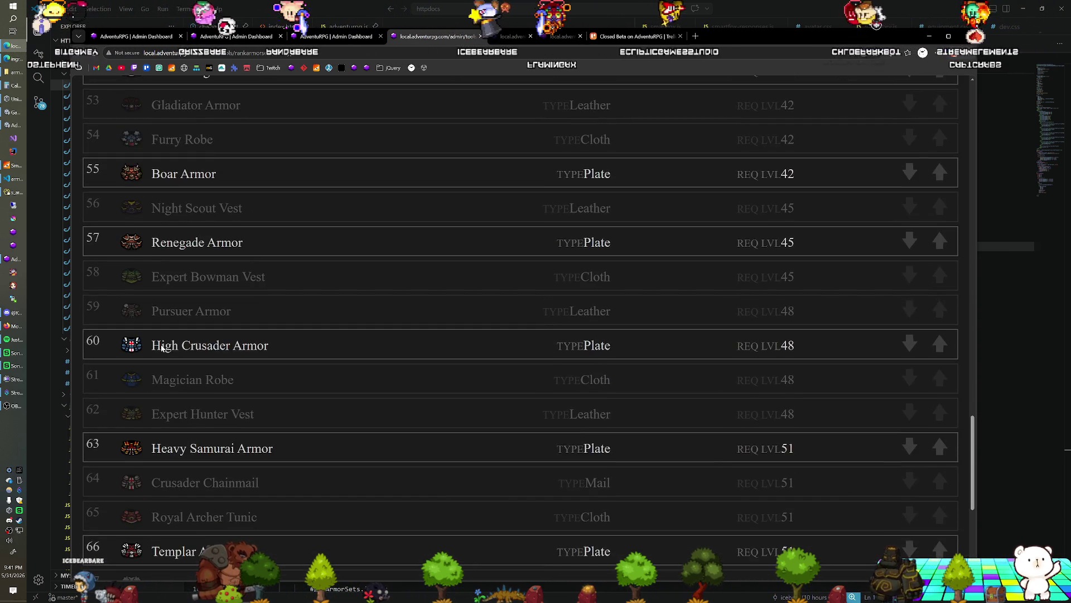
scroll(161, 349, down, 1)
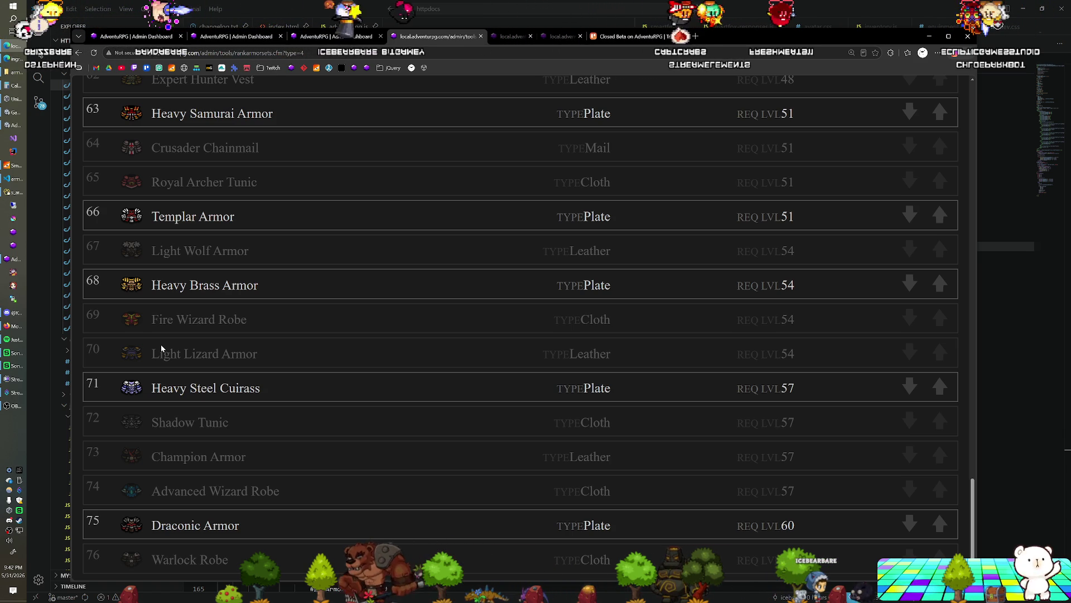
Compare the armor sets and ranked armor lists, then return to the 'bar' item results.
click(336, 37)
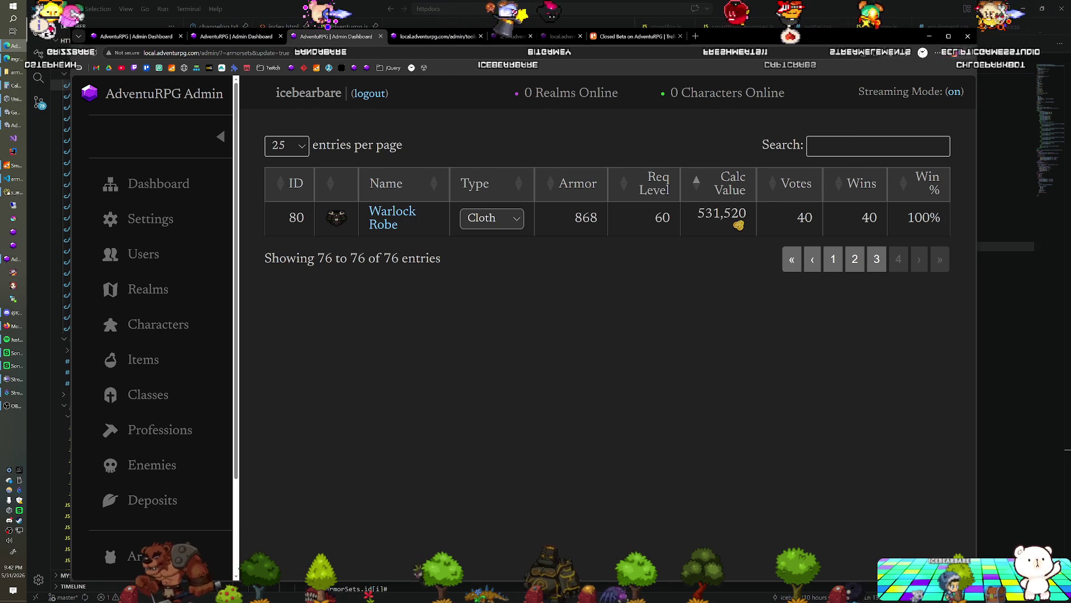
click(395, 37)
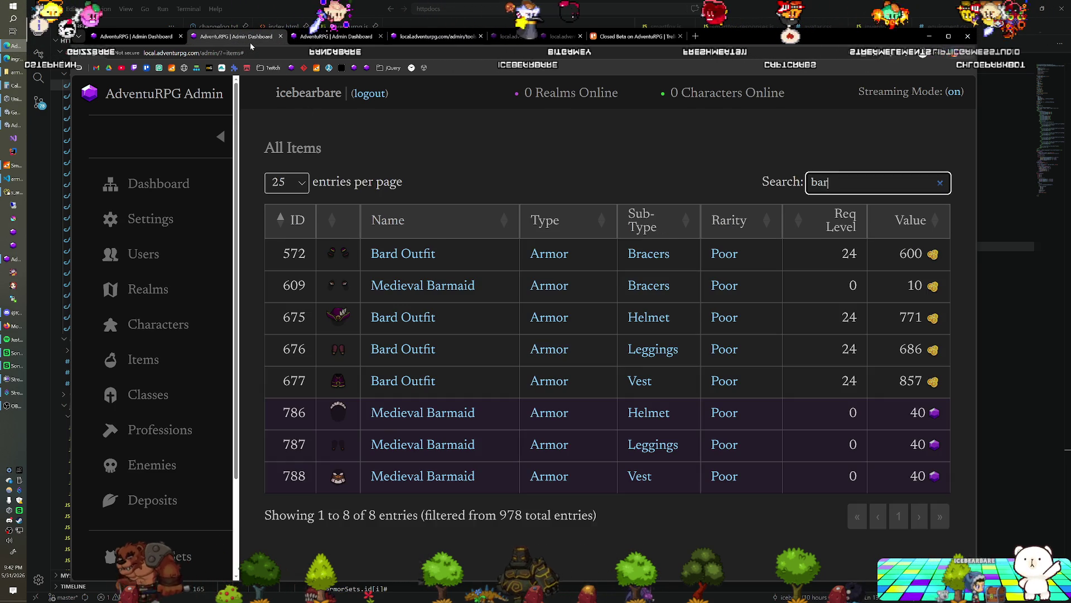
click(395, 36)
scroll(317, 223, up, 4)
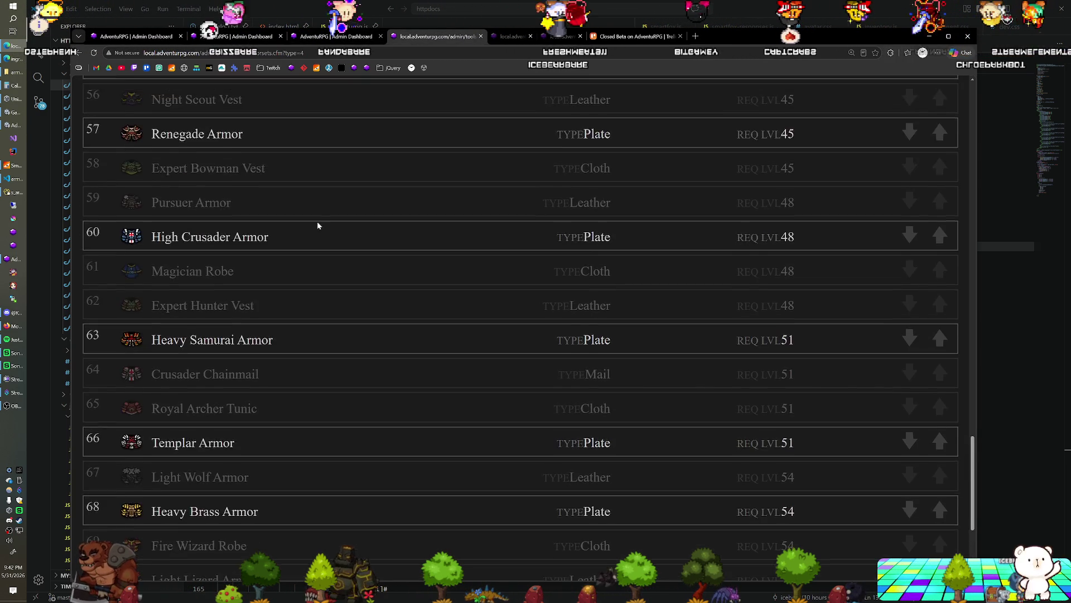
scroll(317, 225, up, 10)
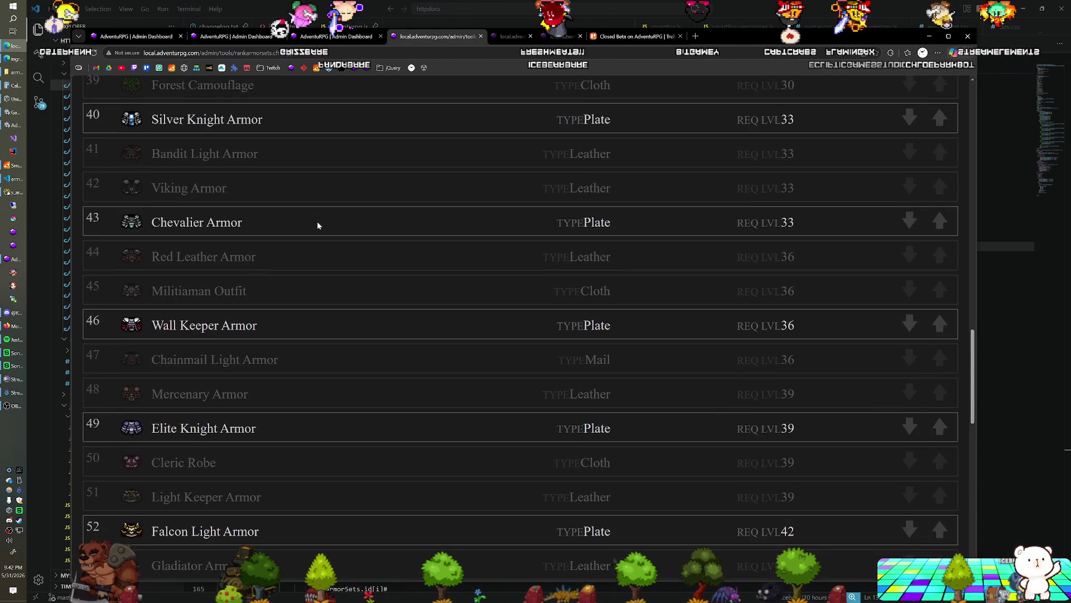
scroll(317, 225, up, 6)
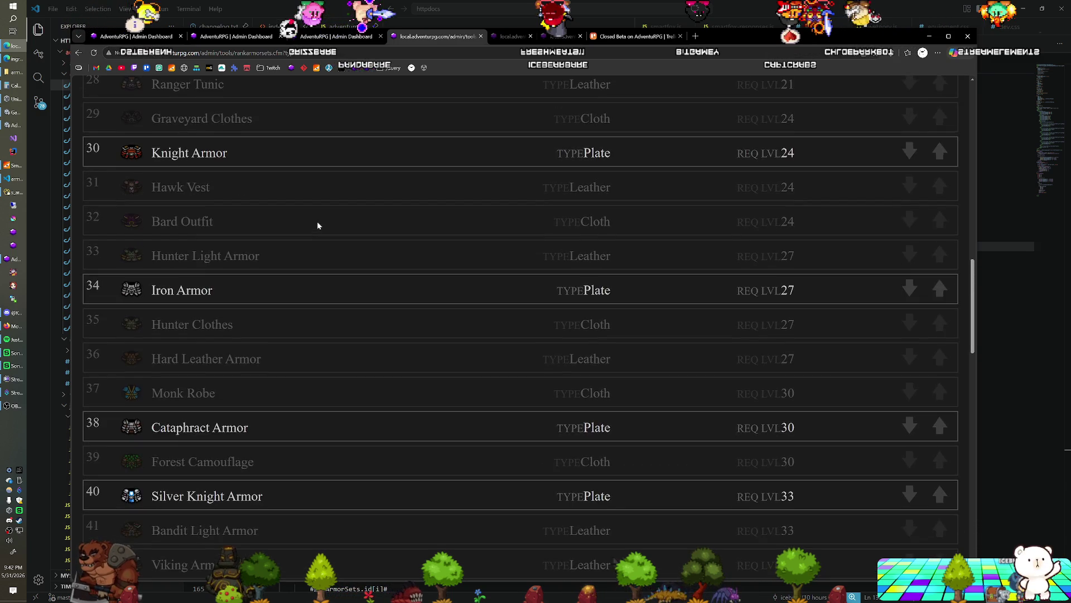
scroll(318, 225, up, 2)
scroll(317, 225, down, 7)
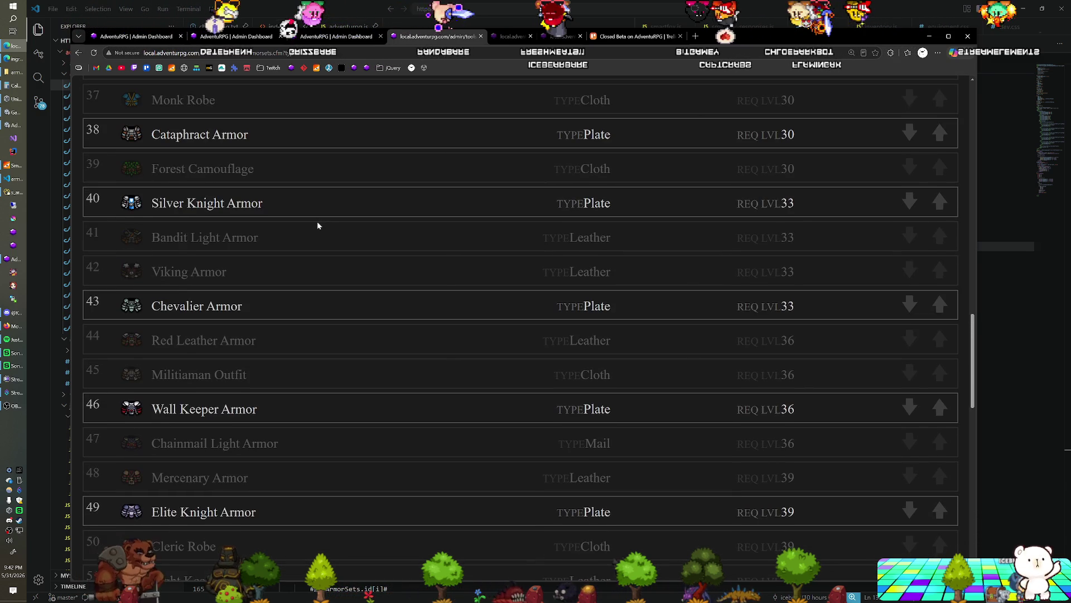
scroll(318, 226, down, 5)
scroll(317, 226, up, 3)
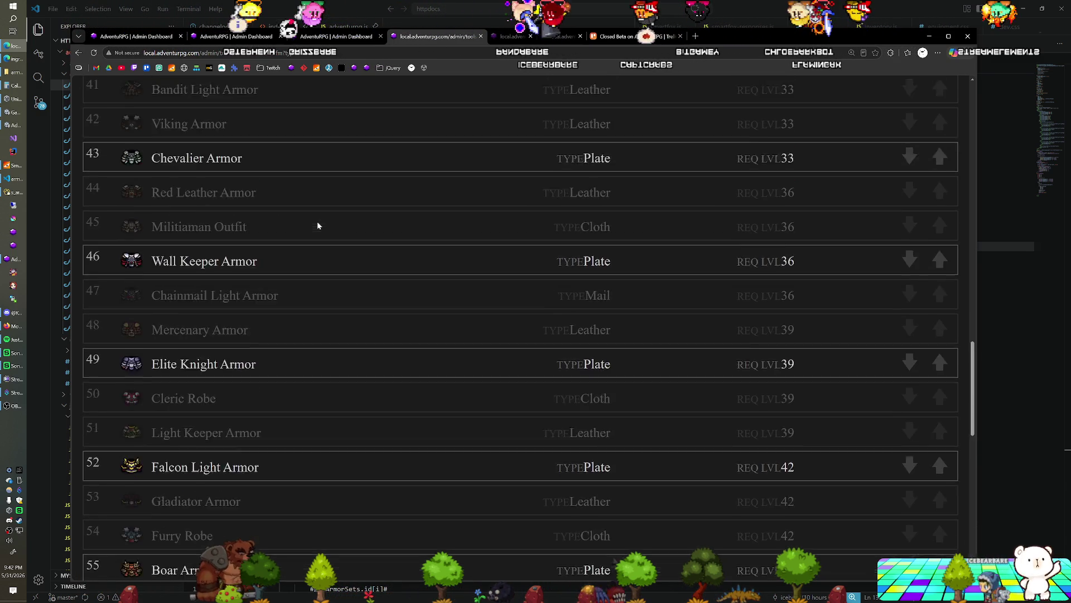
scroll(318, 226, up, 1)
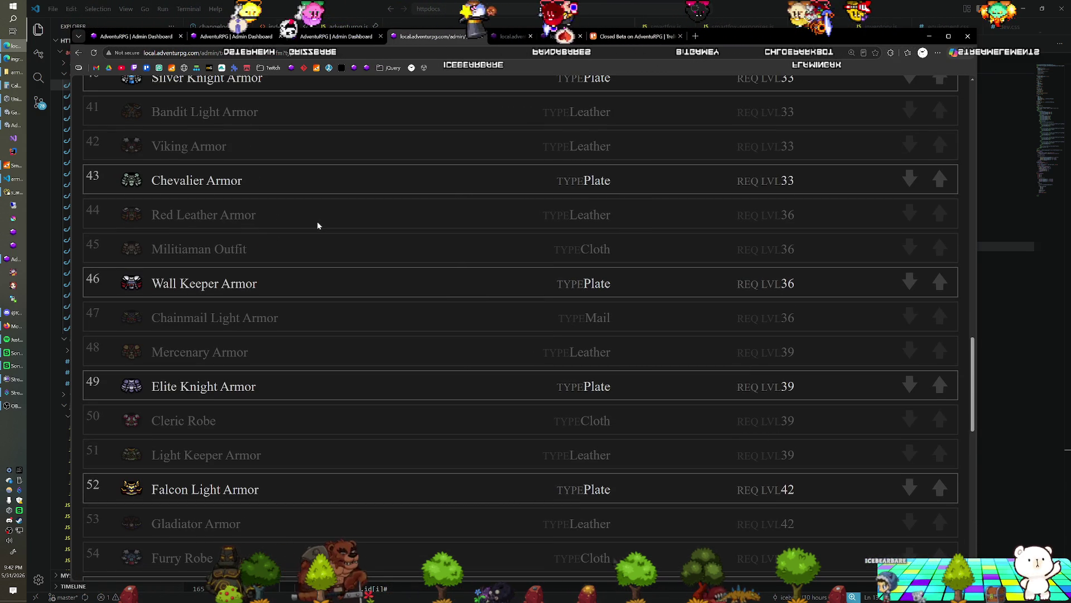
scroll(317, 225, down, 12)
scroll(318, 225, down, 3)
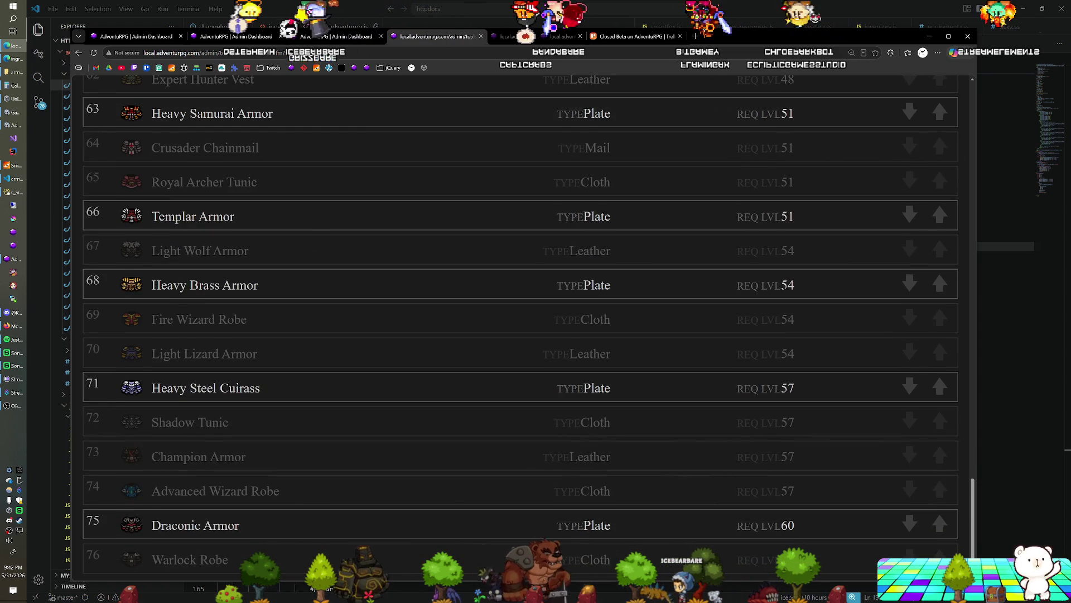
scroll(255, 387, up, 10)
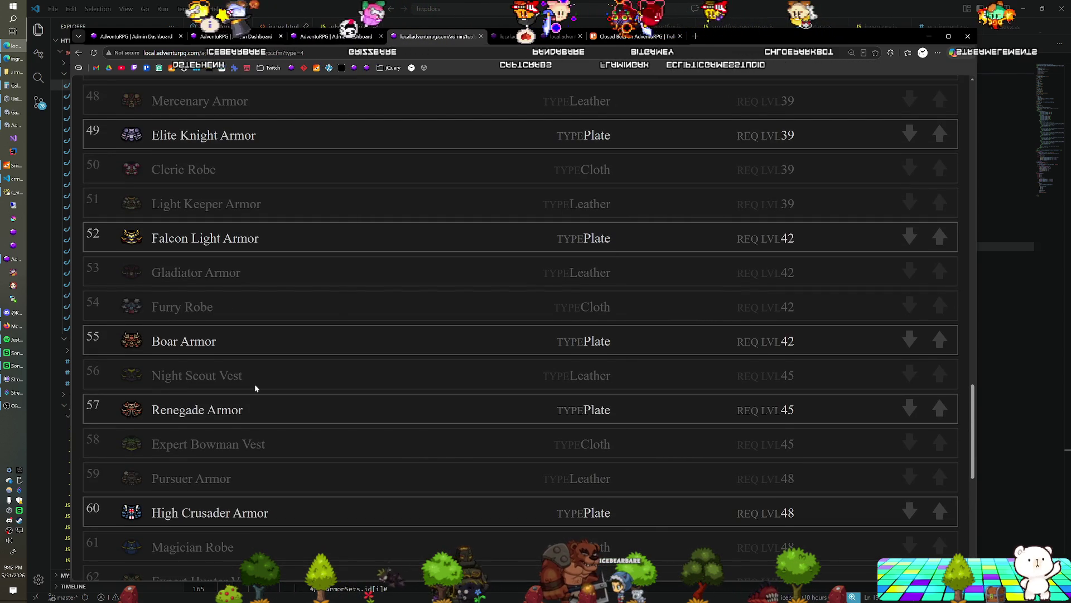
scroll(255, 387, up, 6)
scroll(255, 387, up, 2)
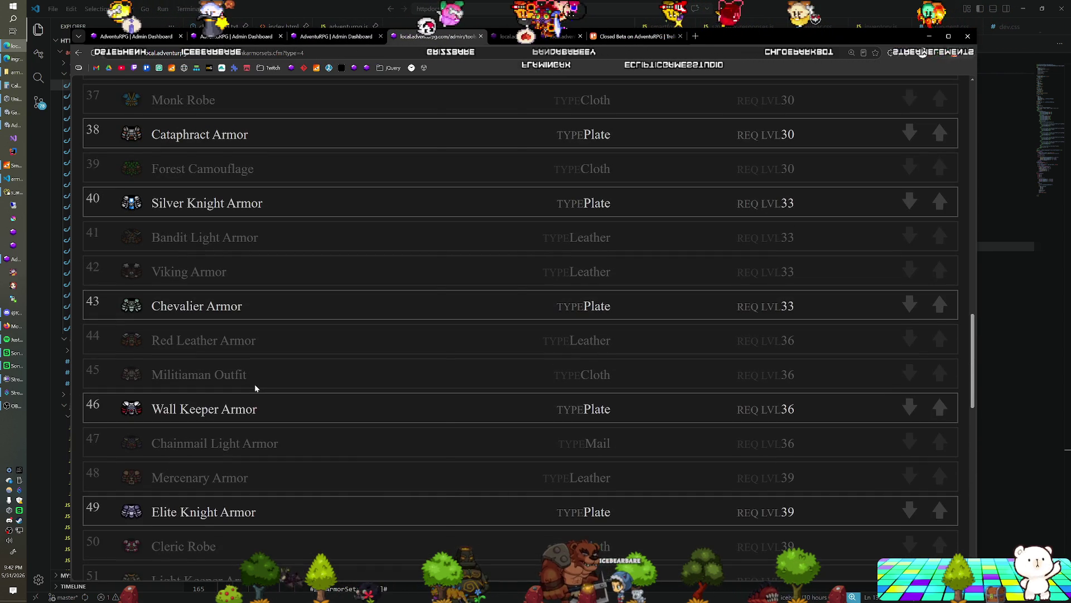
scroll(255, 388, up, 2)
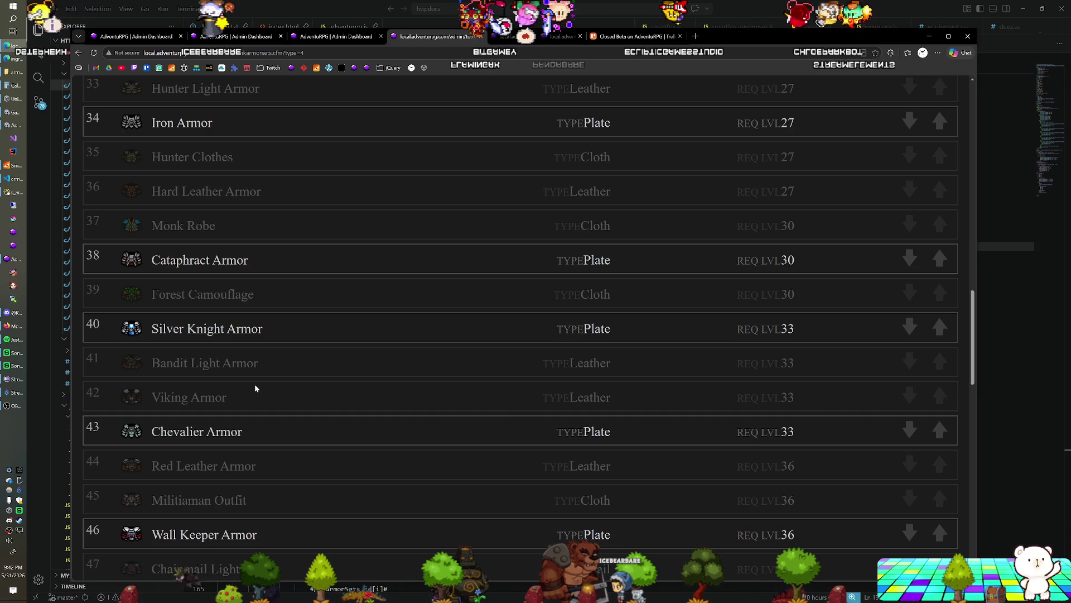
scroll(254, 384, up, 4)
scroll(254, 384, down, 5)
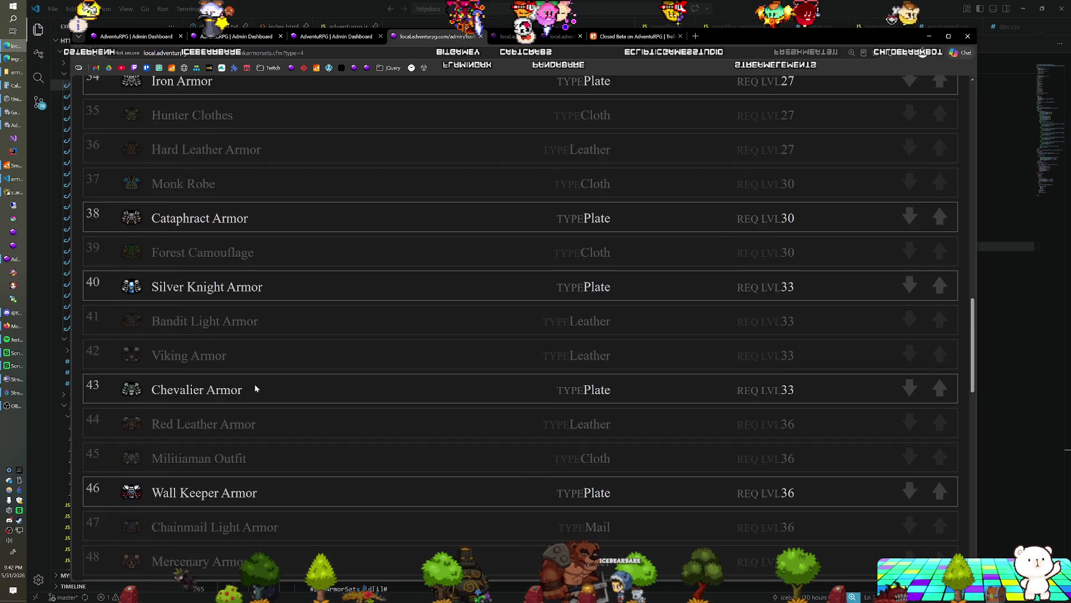
scroll(255, 388, down, 12)
click(251, 37)
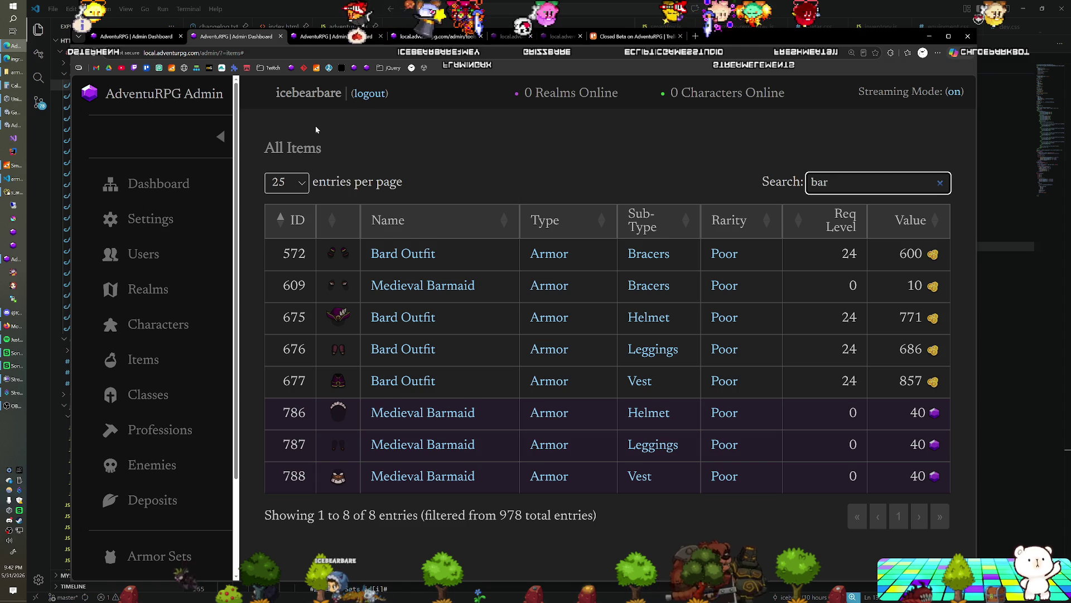
Reset the page zoom, check Rank Armor Sets, then show the Weapons table of 199 weapons.
key(ctrl+0)
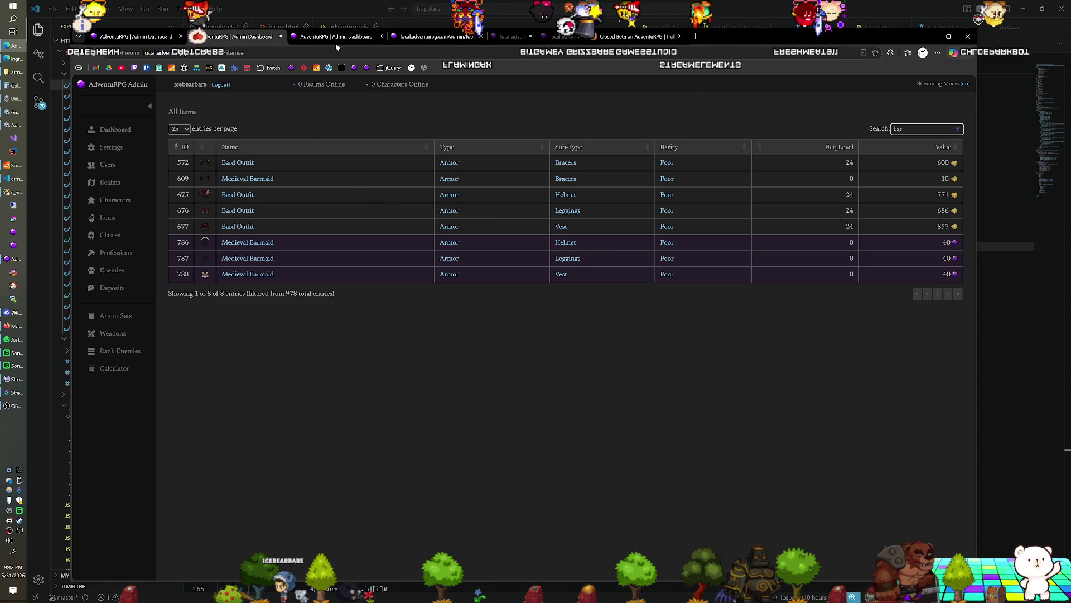
click(410, 38)
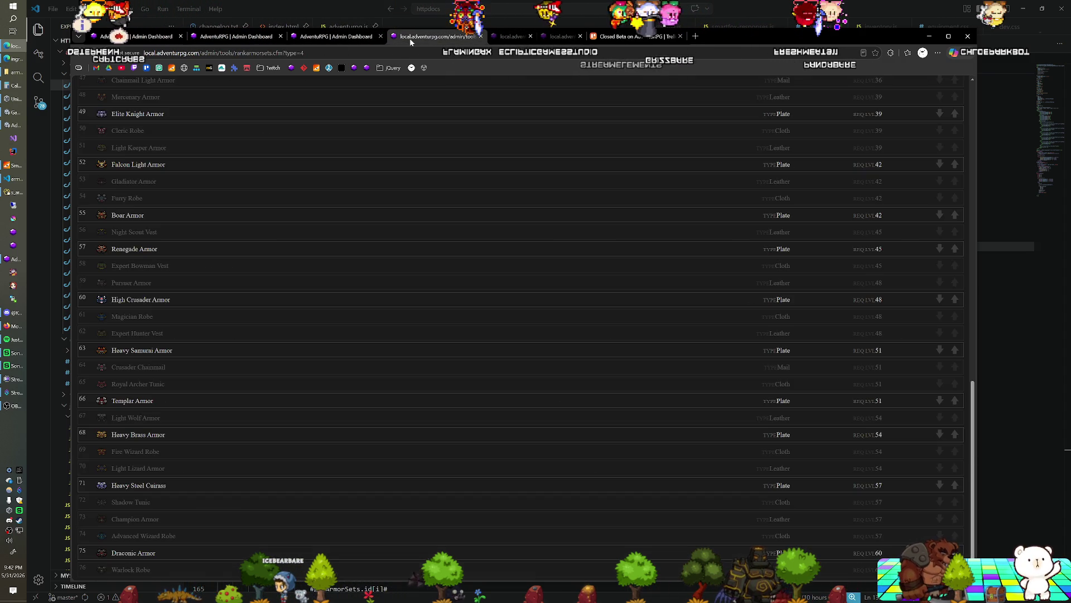
scroll(304, 220, up, 2)
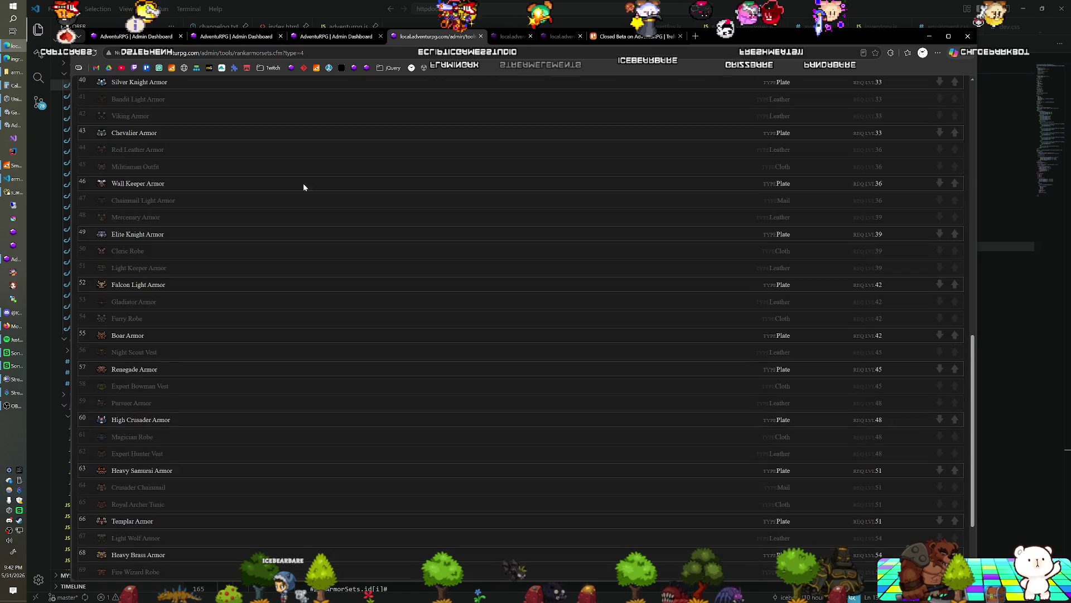
click(266, 40)
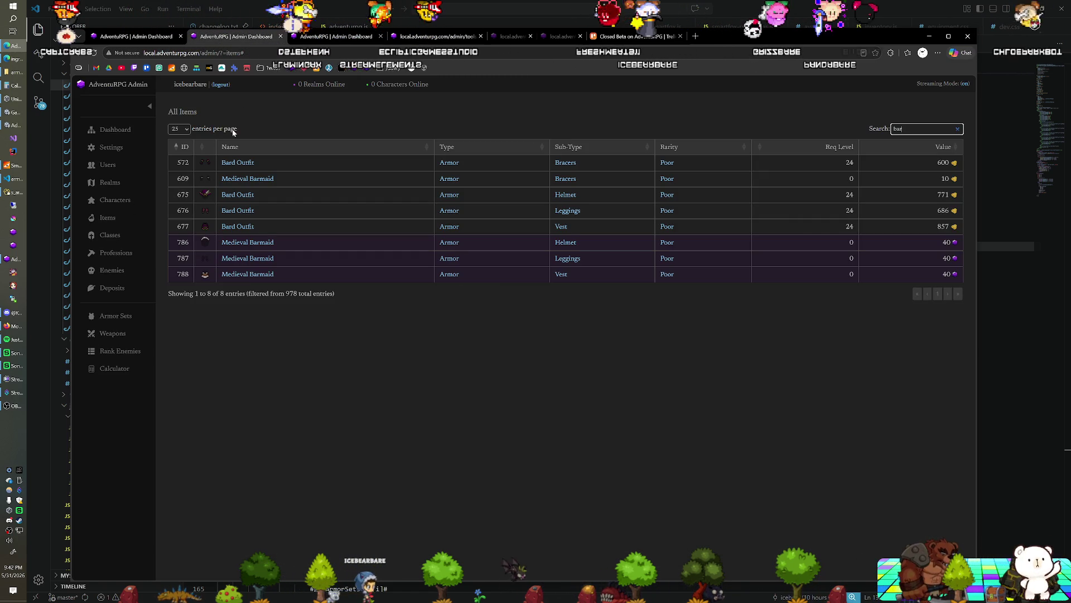
click(113, 333)
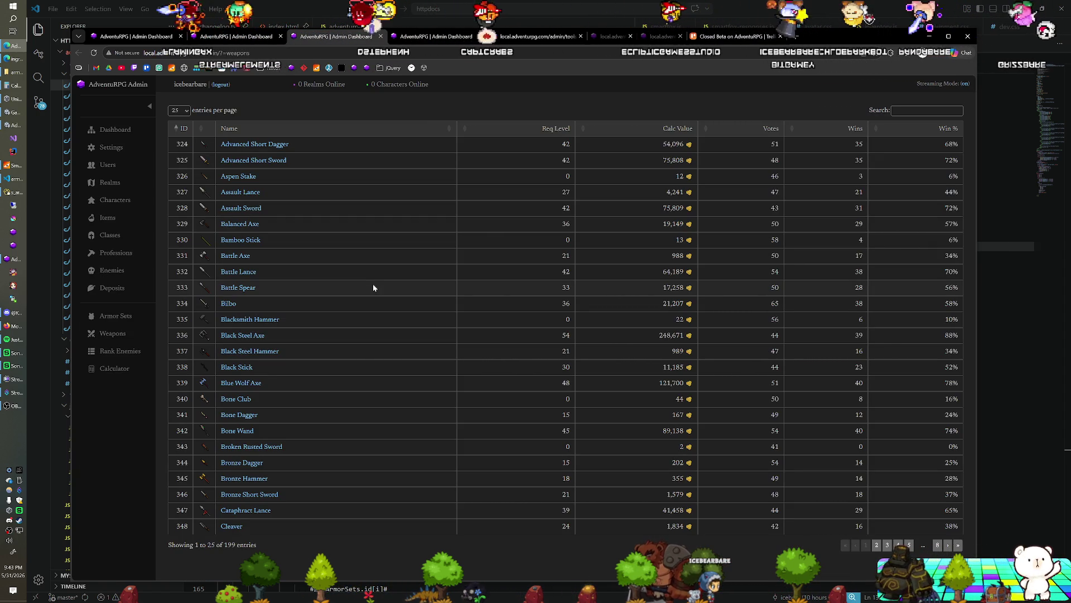
Enlarge the page and sort the Weapons table by required level.
key(ctrl+plus)
key(ctrl+plus)
key(ctrl+plus)
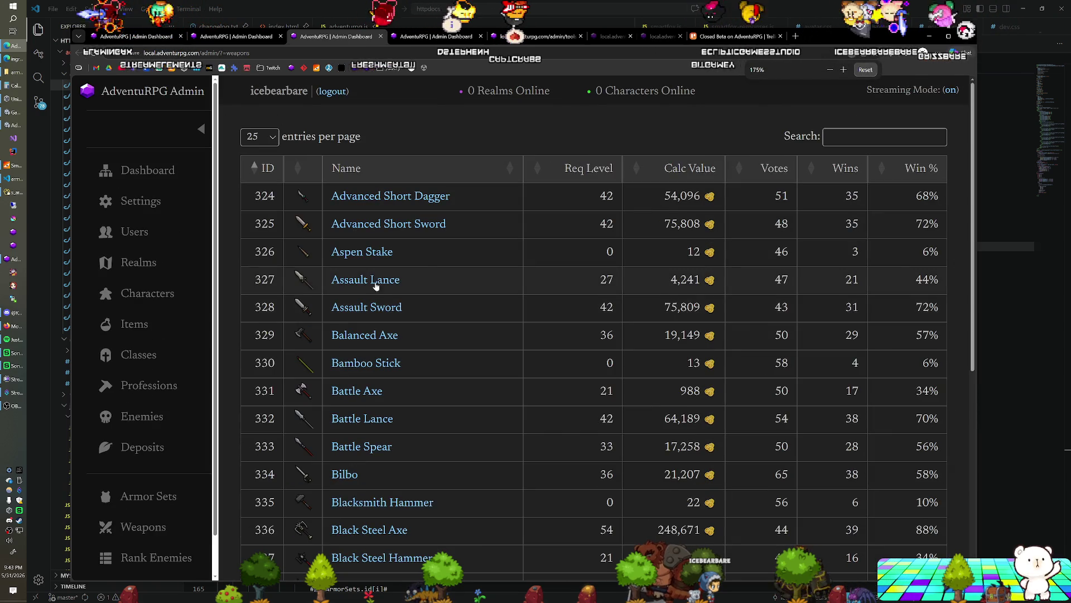
click(599, 177)
scroll(620, 242, down, 5)
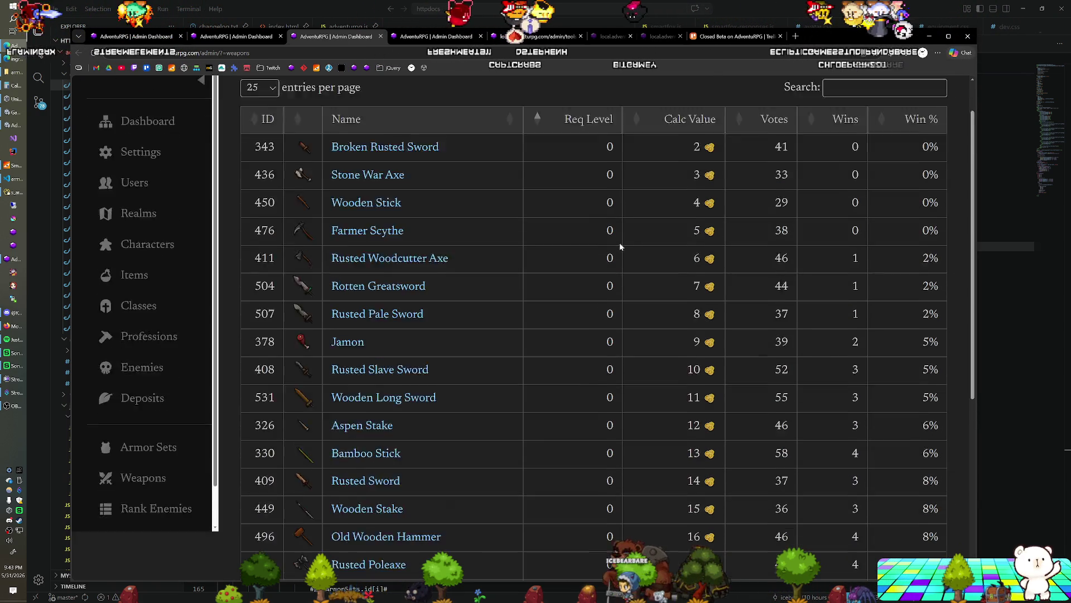
Browse the last page, weapons 176–199 at levels 54–60, ending with Skeleton King.
click(907, 554)
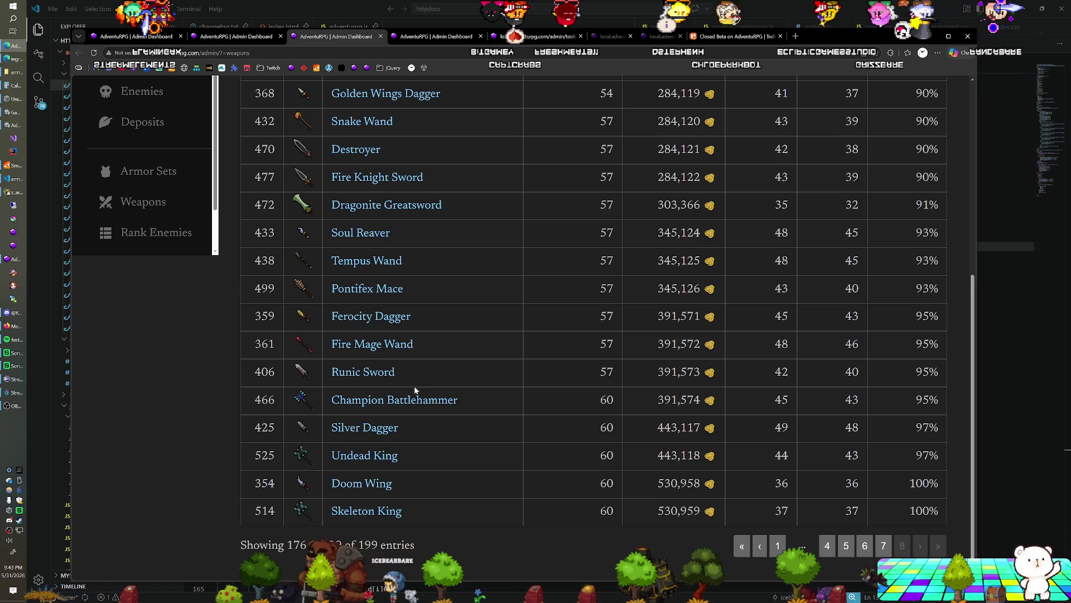
scroll(381, 410, up, 1)
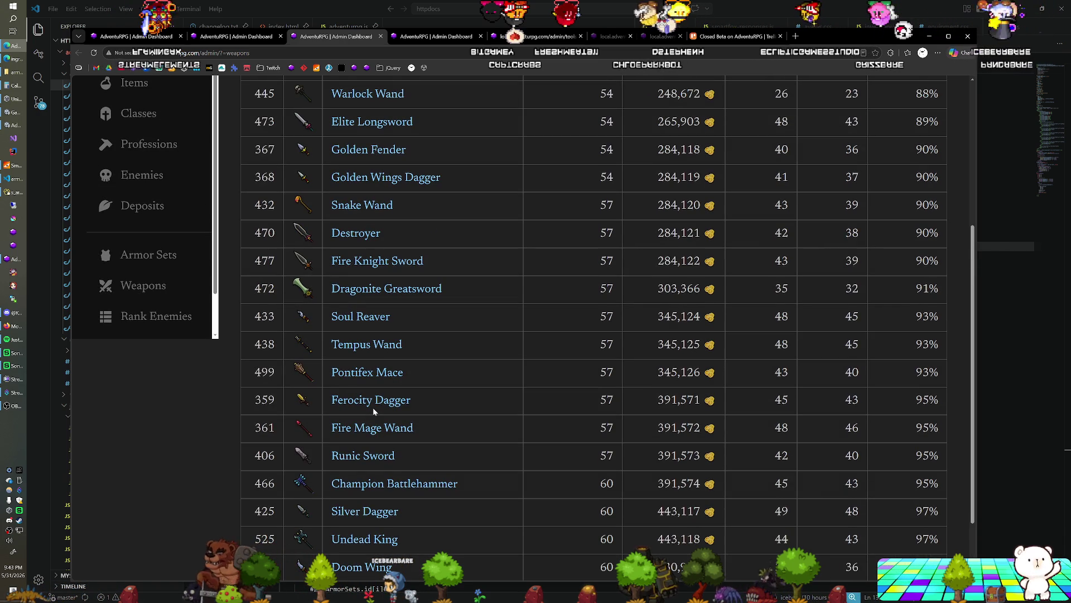
scroll(373, 411, up, 1)
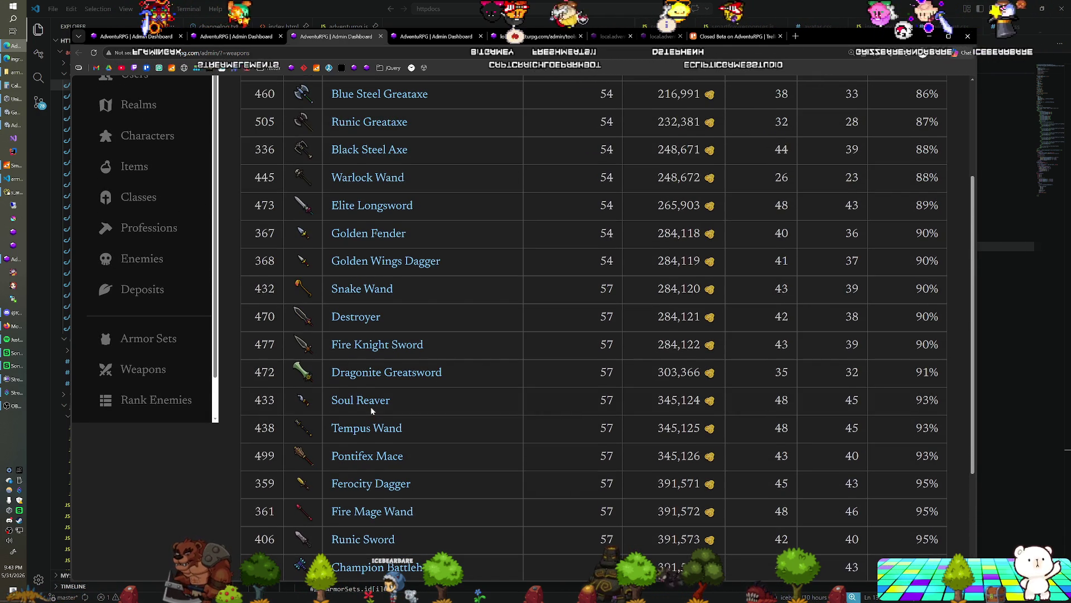
scroll(372, 411, up, 1)
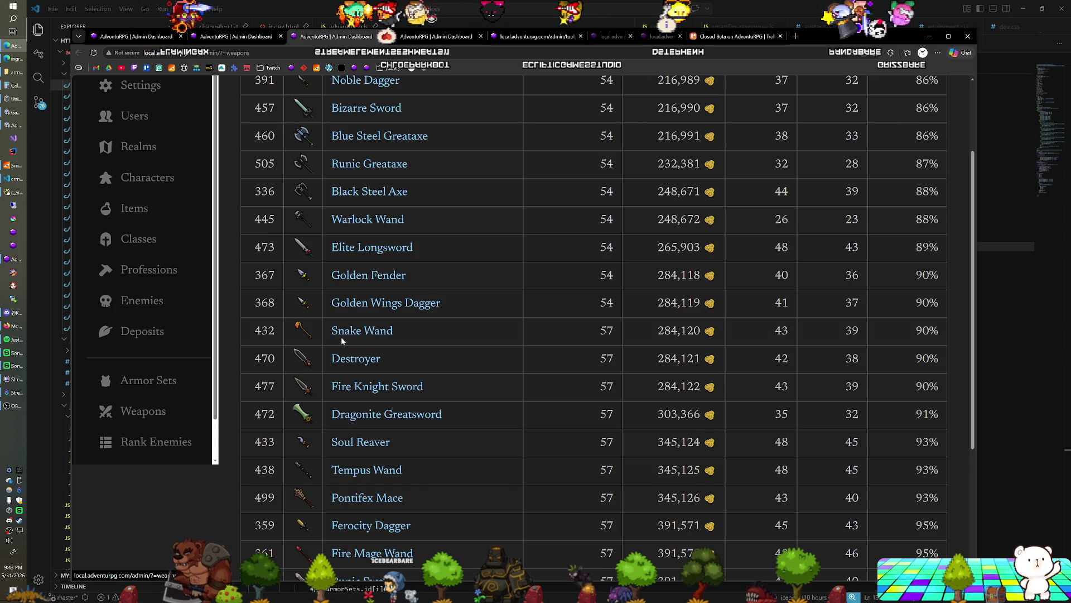
scroll(346, 340, down, 2)
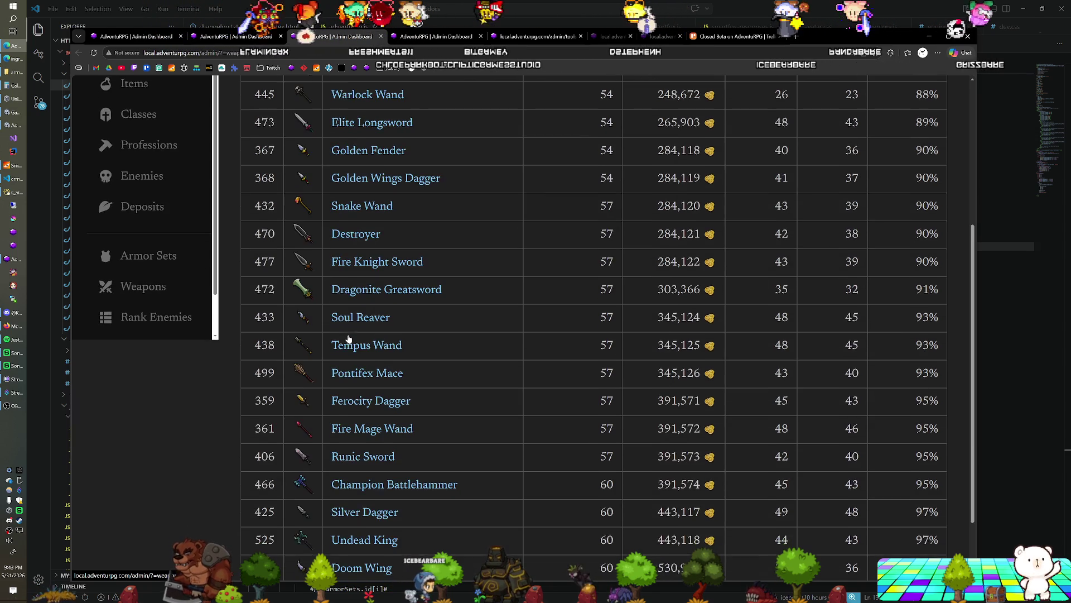
scroll(356, 399, down, 1)
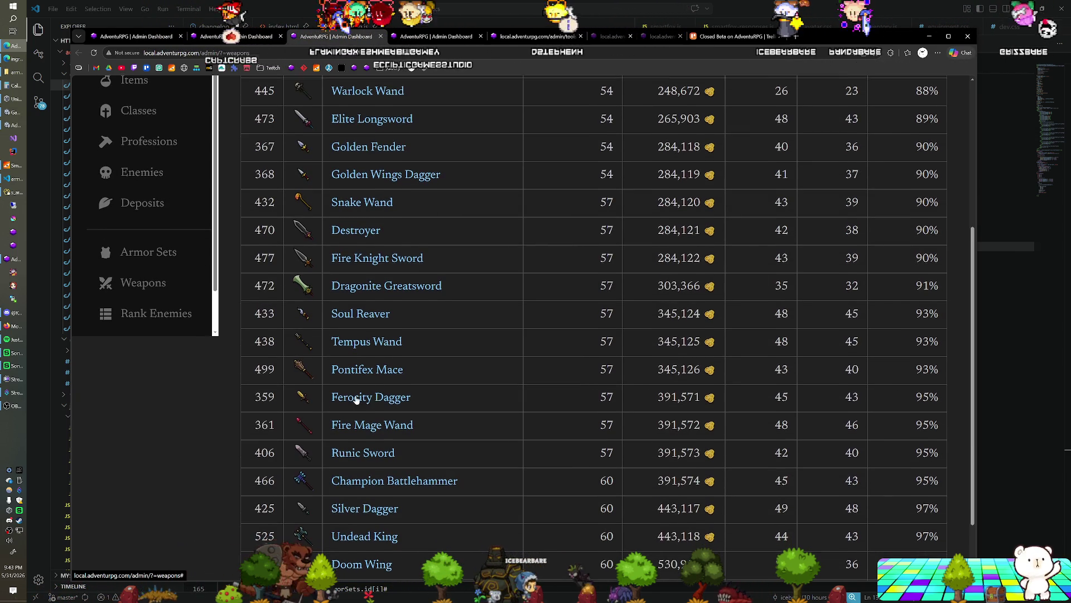
scroll(356, 399, down, 2)
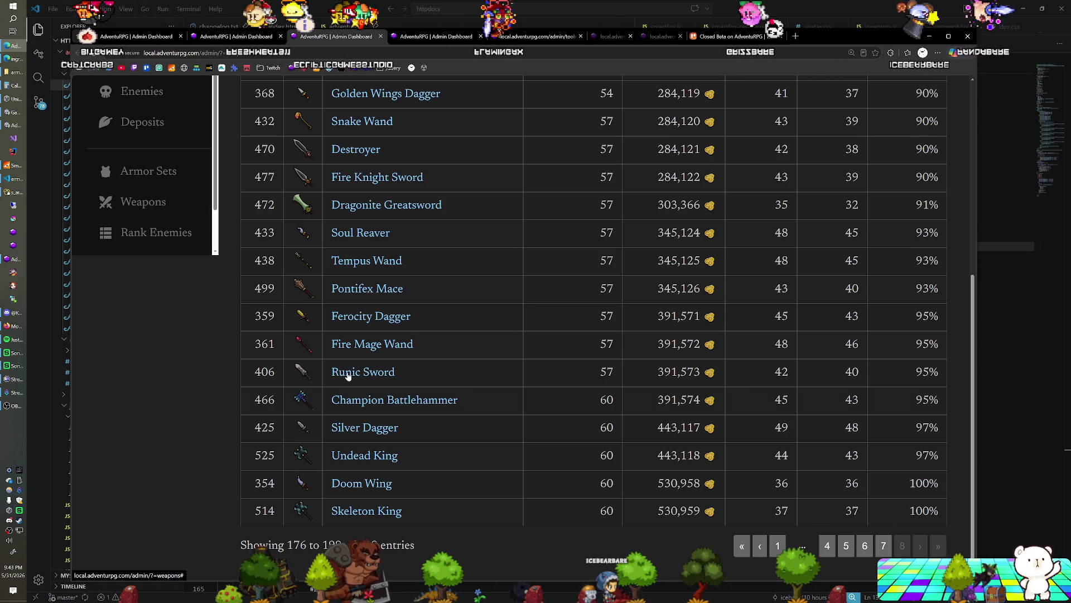
scroll(349, 371, up, 6)
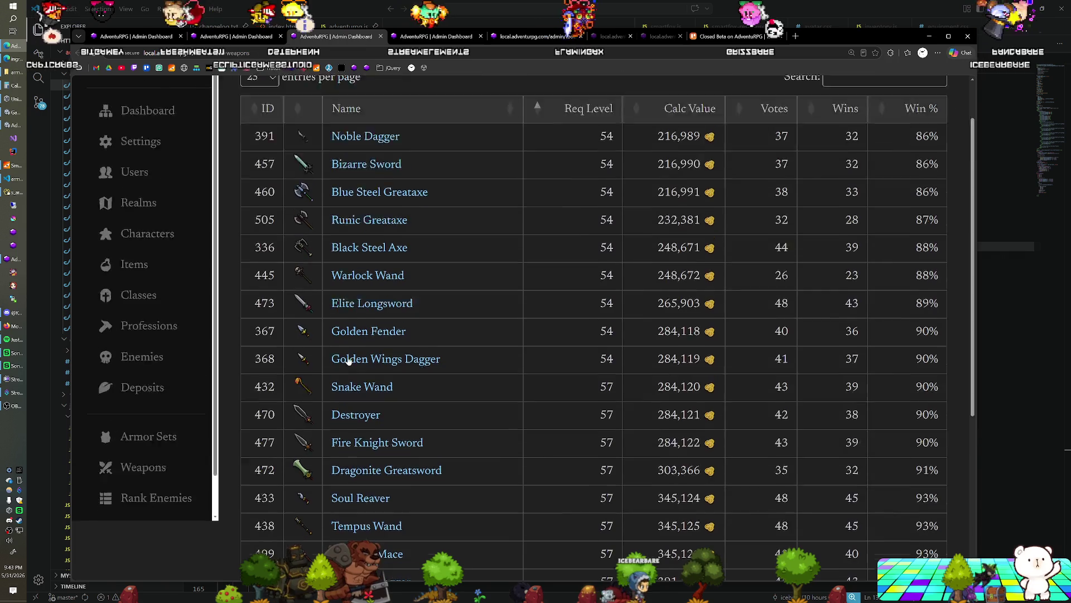
scroll(602, 249, down, 5)
scroll(602, 249, up, 5)
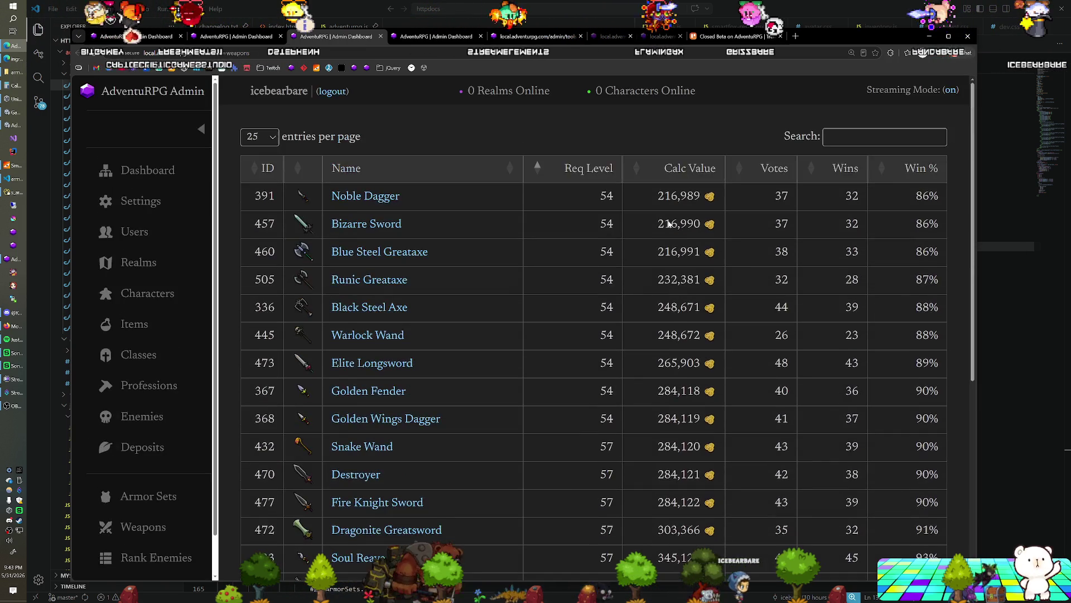
click(885, 137)
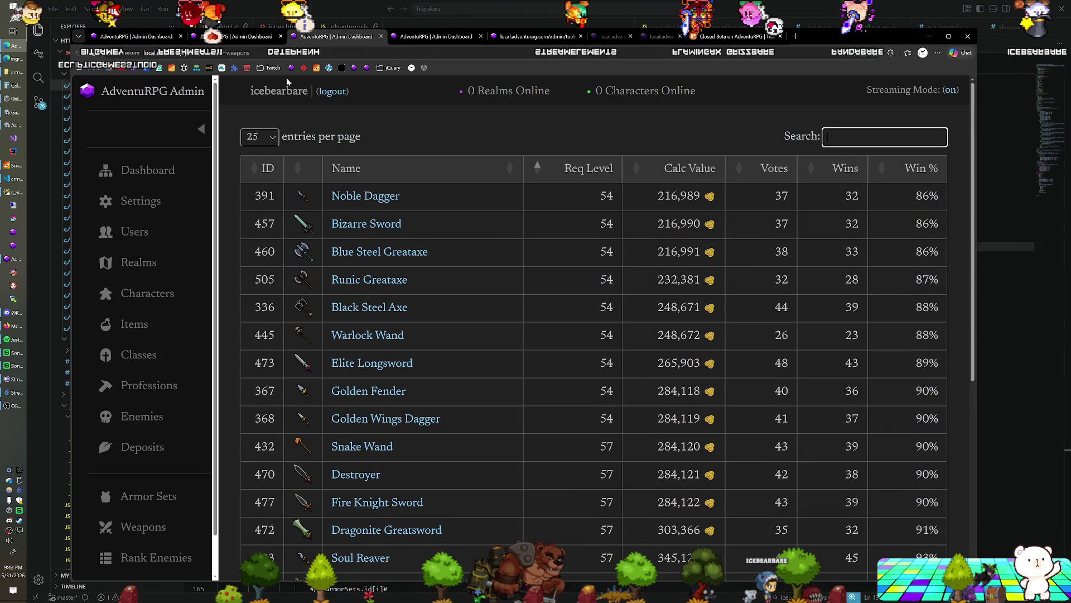
Filter All Items with 'runic' to show the four Runic items, then view the Trello board.
click(137, 36)
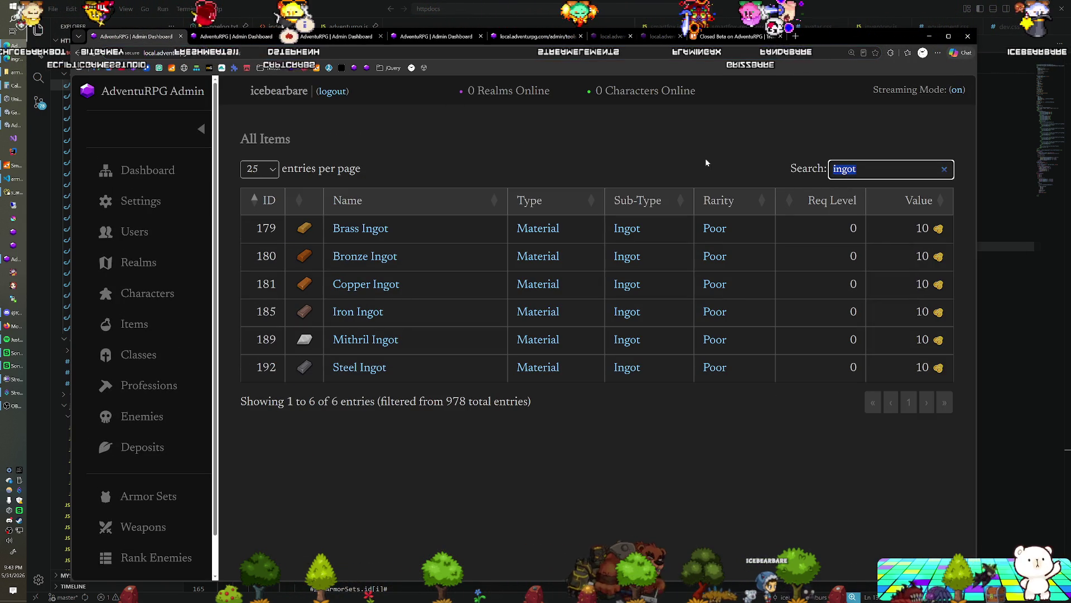
text(runic)
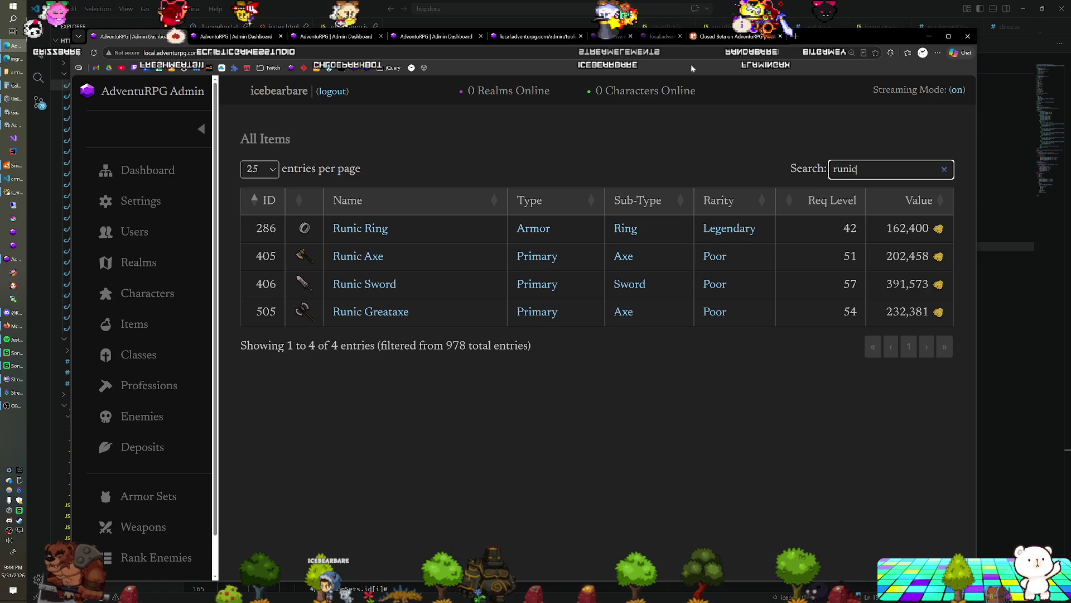
click(718, 37)
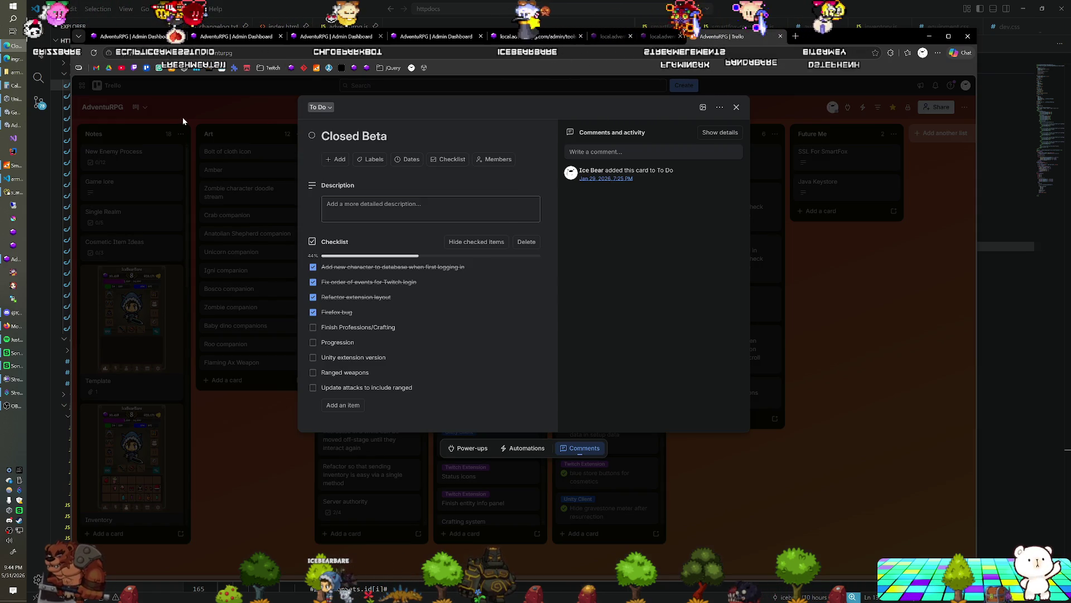
Add a 'f makes runic stuff' card to Trello's Notes list, move it up, then return to the dashboard.
click(183, 117)
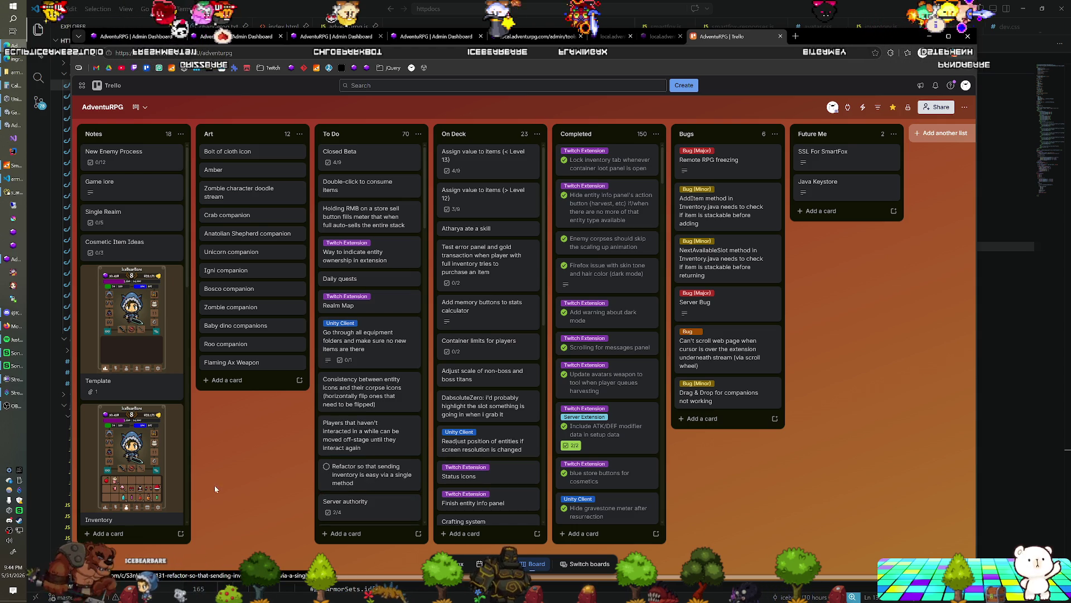
click(103, 534)
text(Mithril stuf)
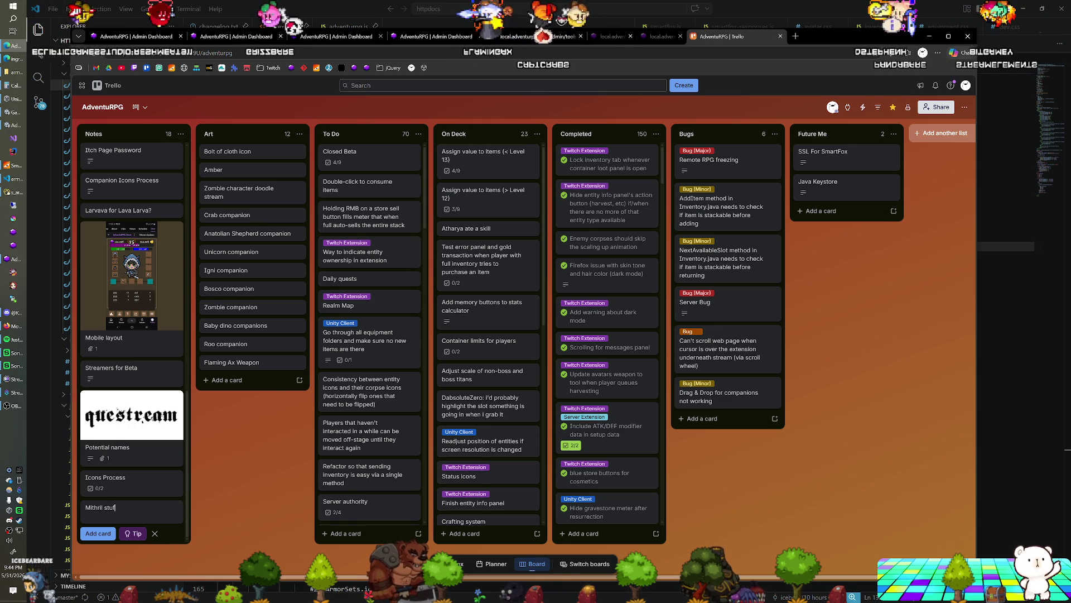
text(f makes )
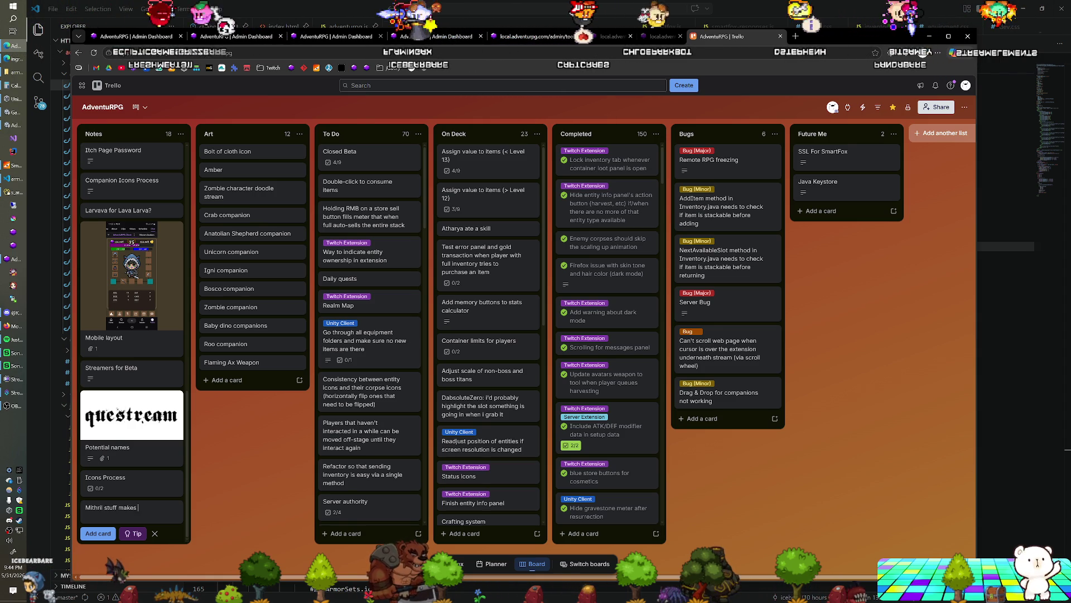
text(runic stuff)
key(Return)
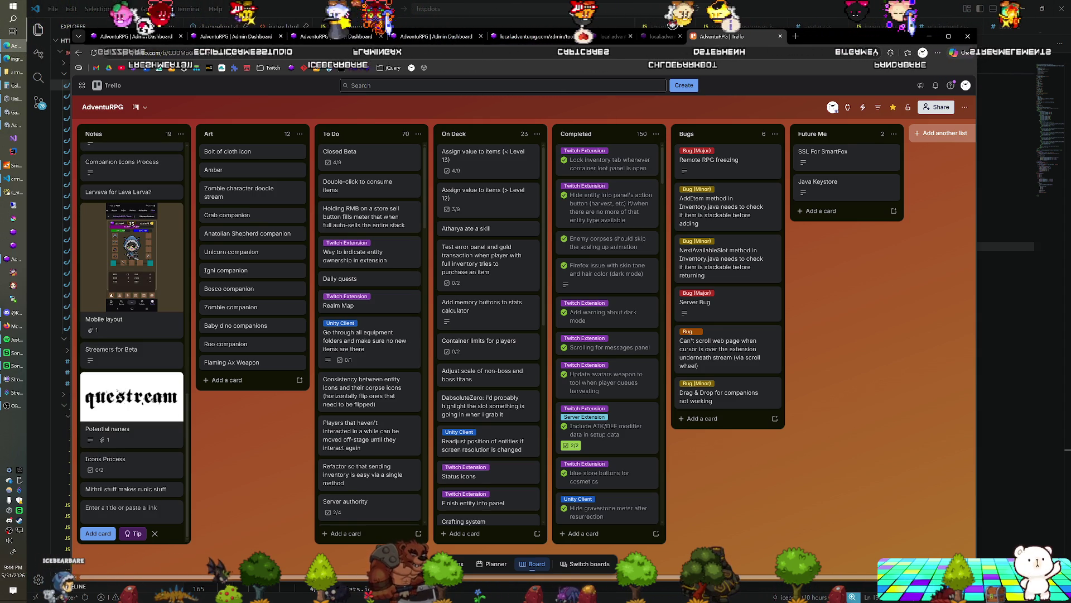
drag(125, 489, 117, 156)
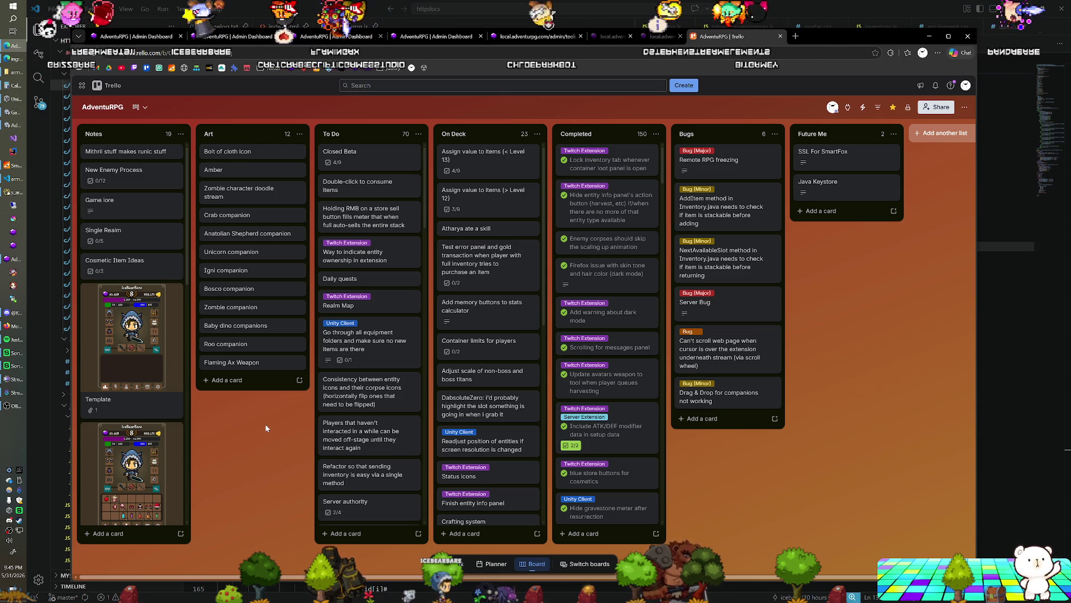
click(166, 38)
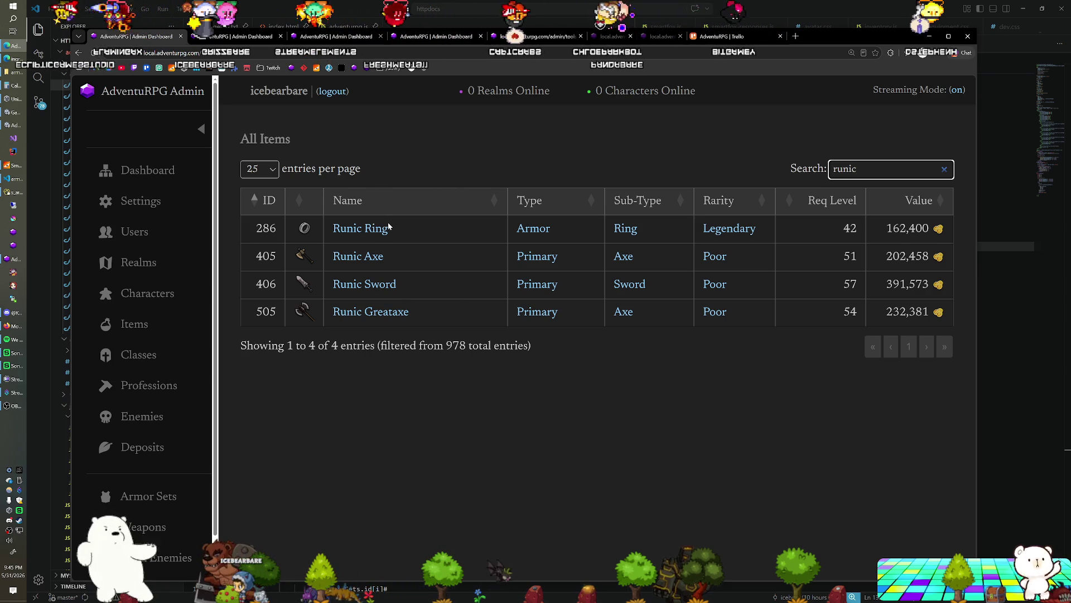
Narrow the list to the Ring sub-type and clear the 'runic' search to show all five rings.
click(623, 230)
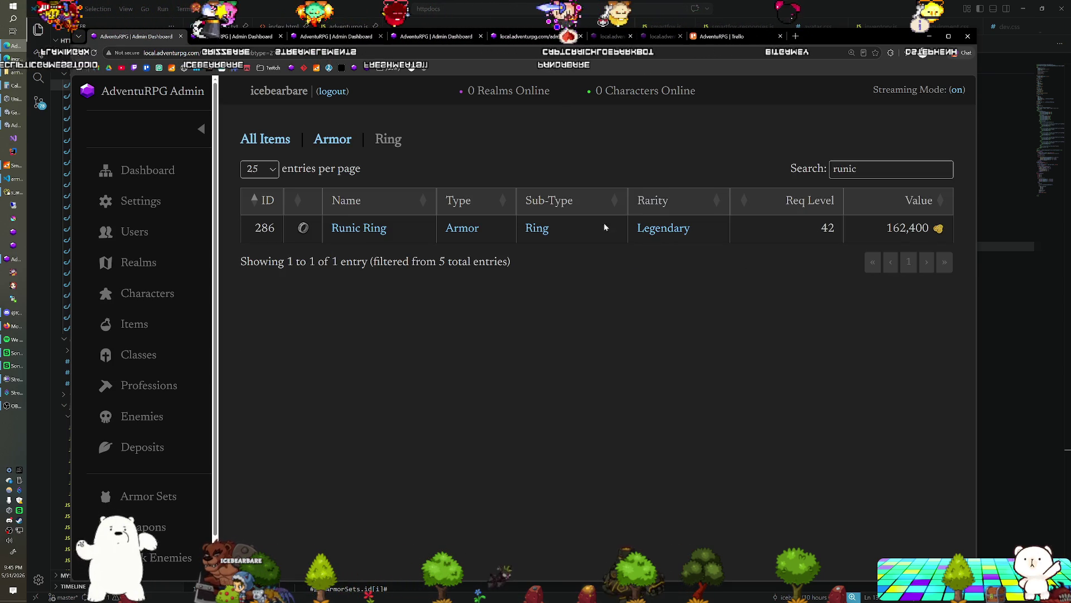
click(871, 177)
key(ctrl+a)
key(BackSpace)
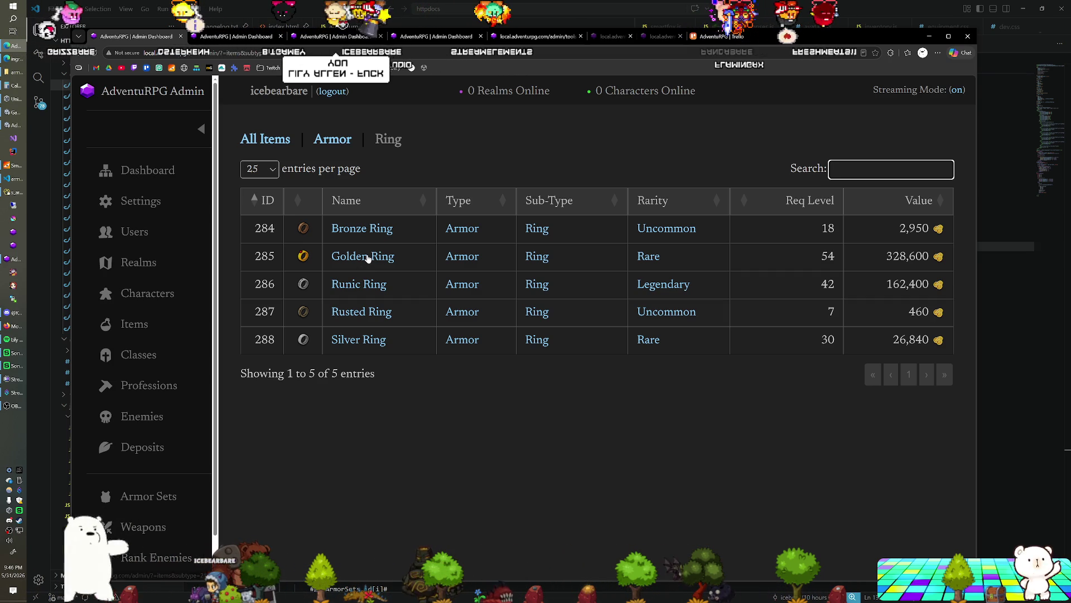
Set the Golden Ring's value to 163500 and required level to 42.
click(368, 258)
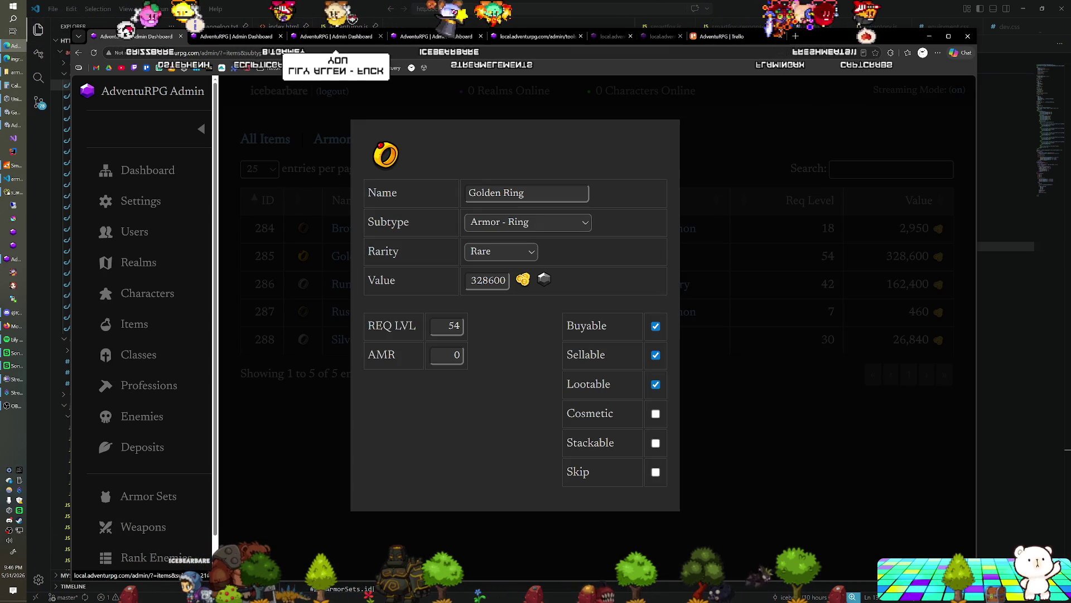
double_click(488, 280)
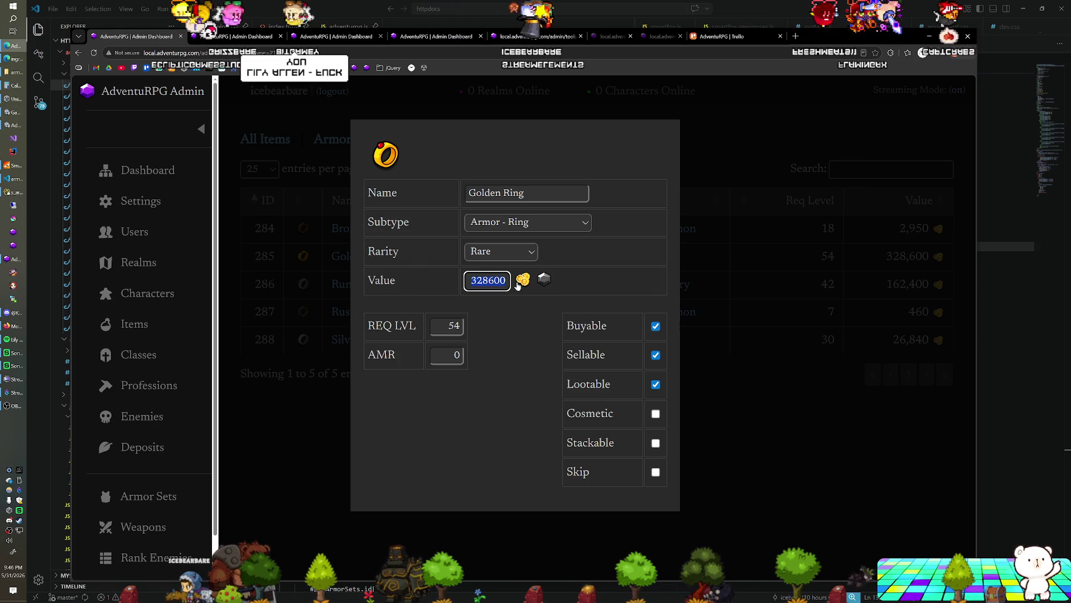
key(BackSpace)
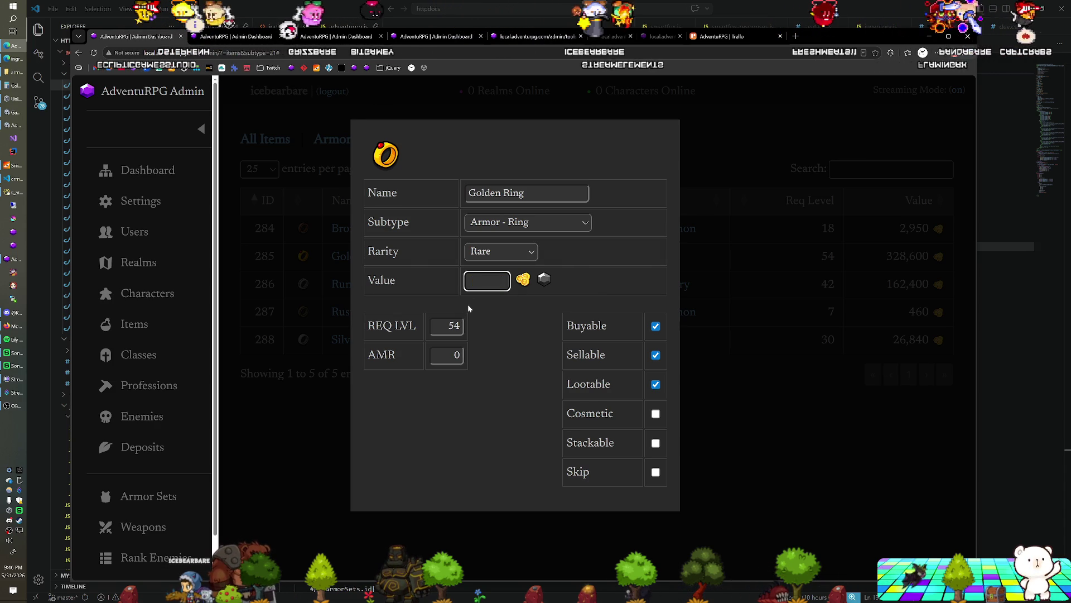
text(163500)
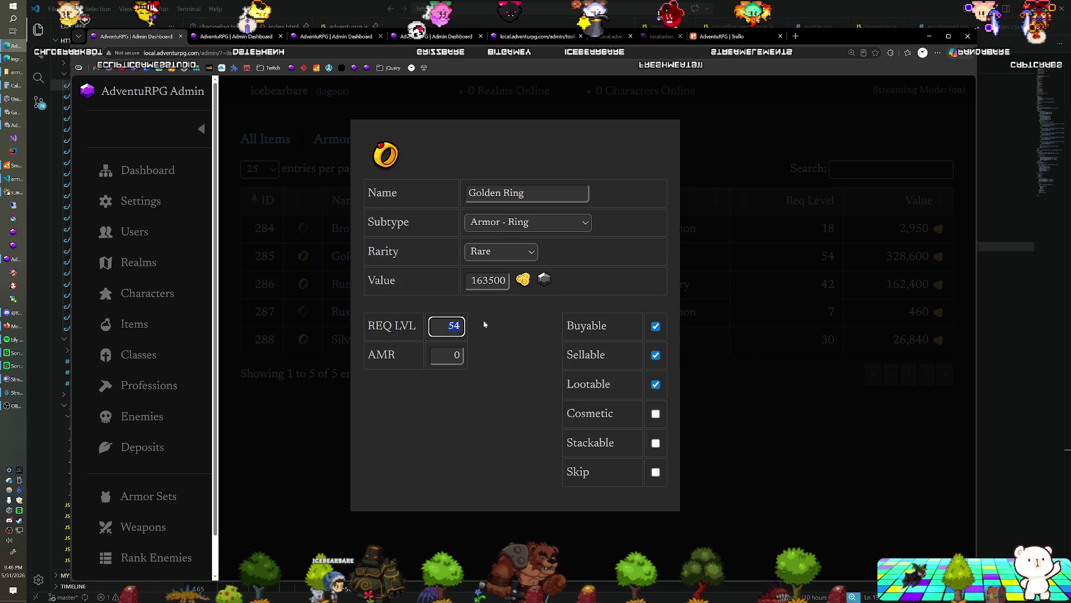
text(42)
key(Tab)
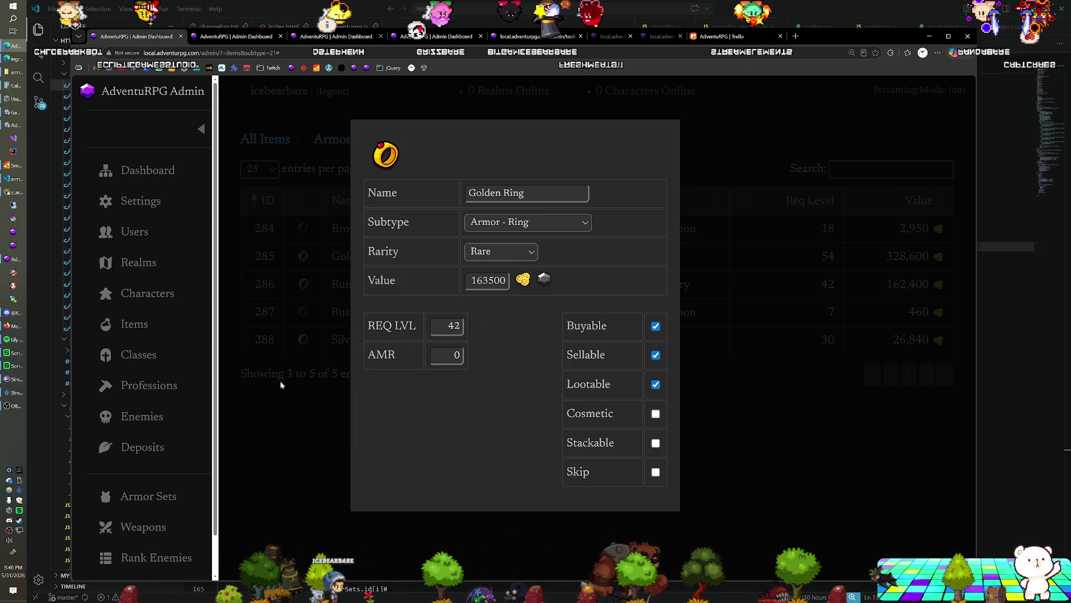
click(280, 381)
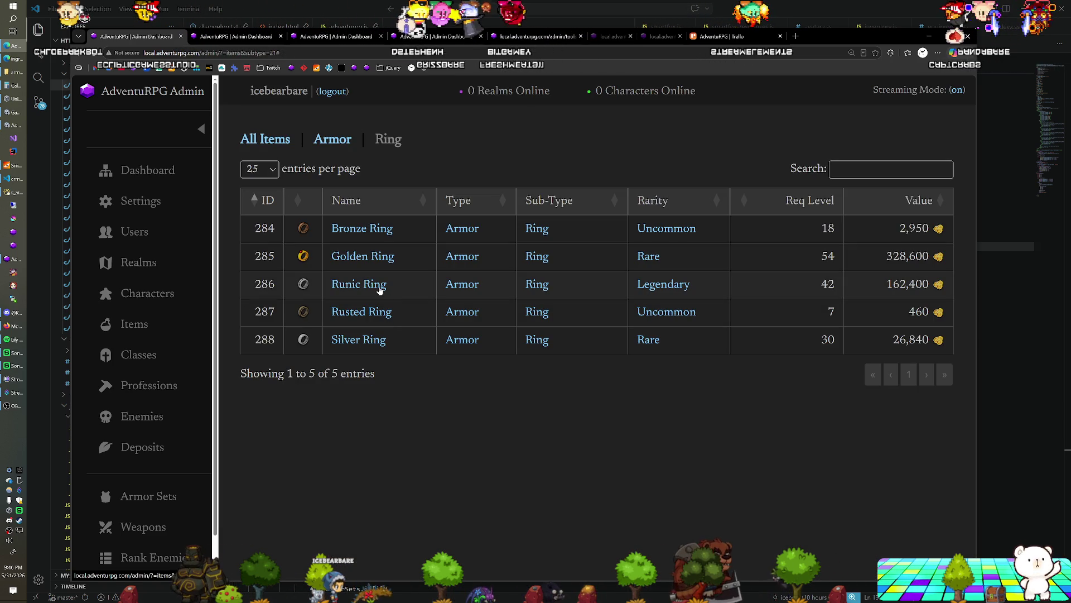
Set the Runic Ring's required level to 54 and value to 328600.
click(380, 289)
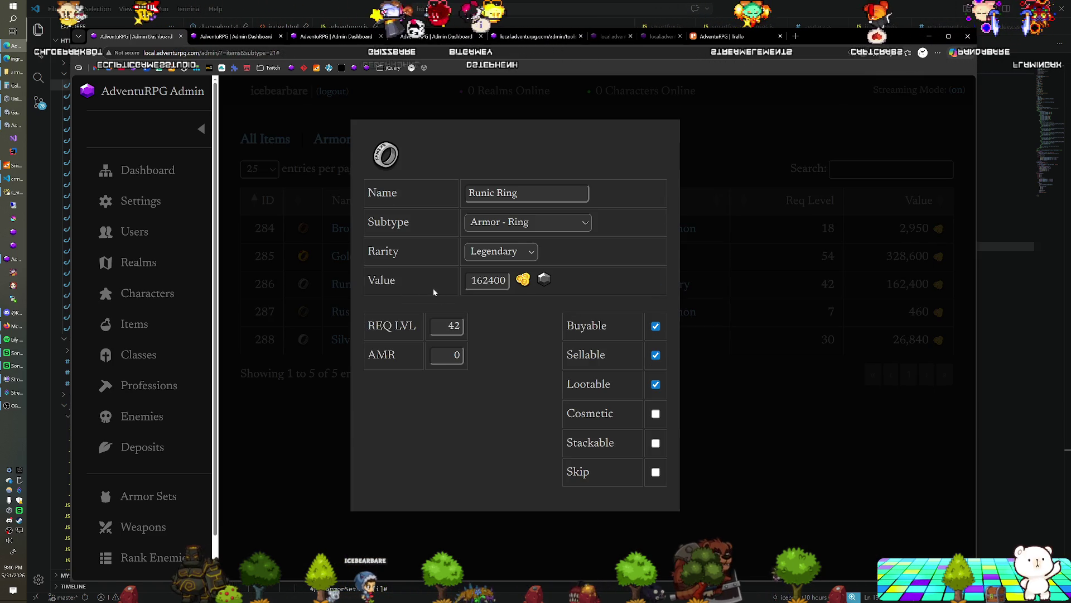
double_click(452, 326)
text(54)
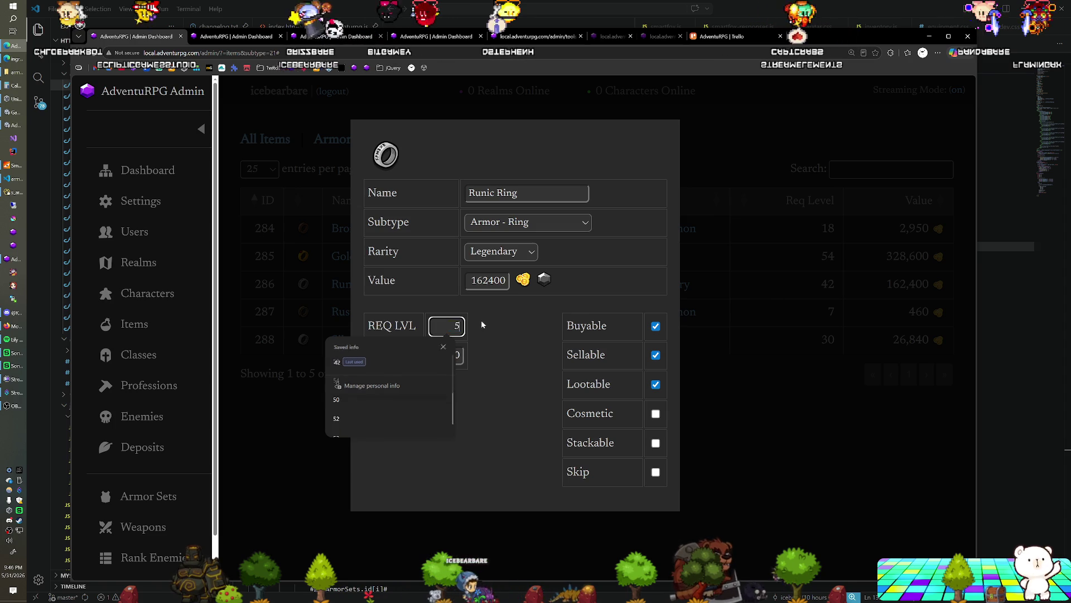
key(shift+Tab)
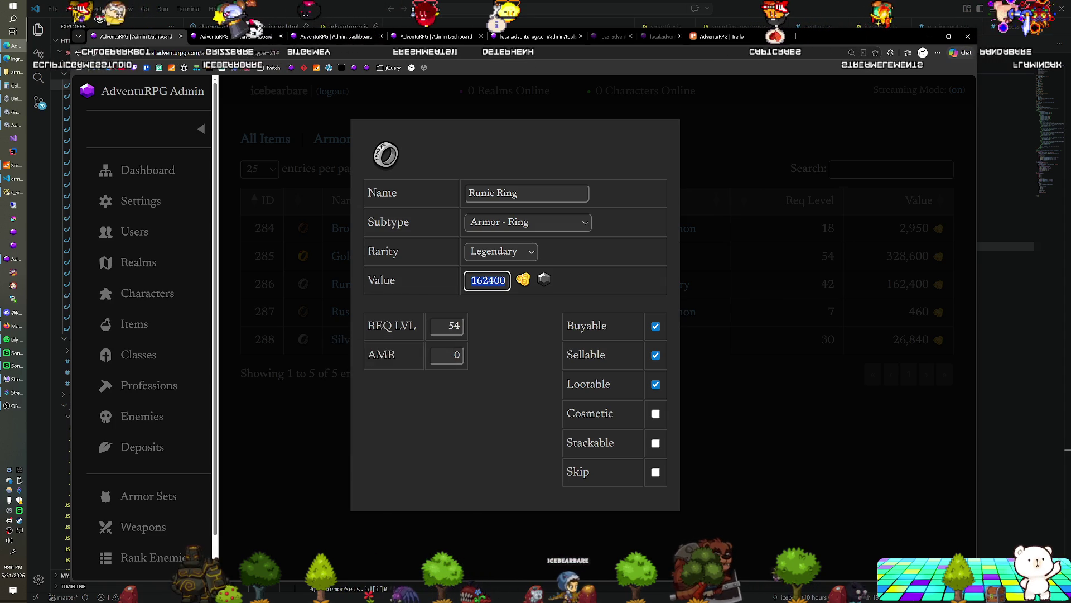
text(328600)
key(Tab)
click(332, 413)
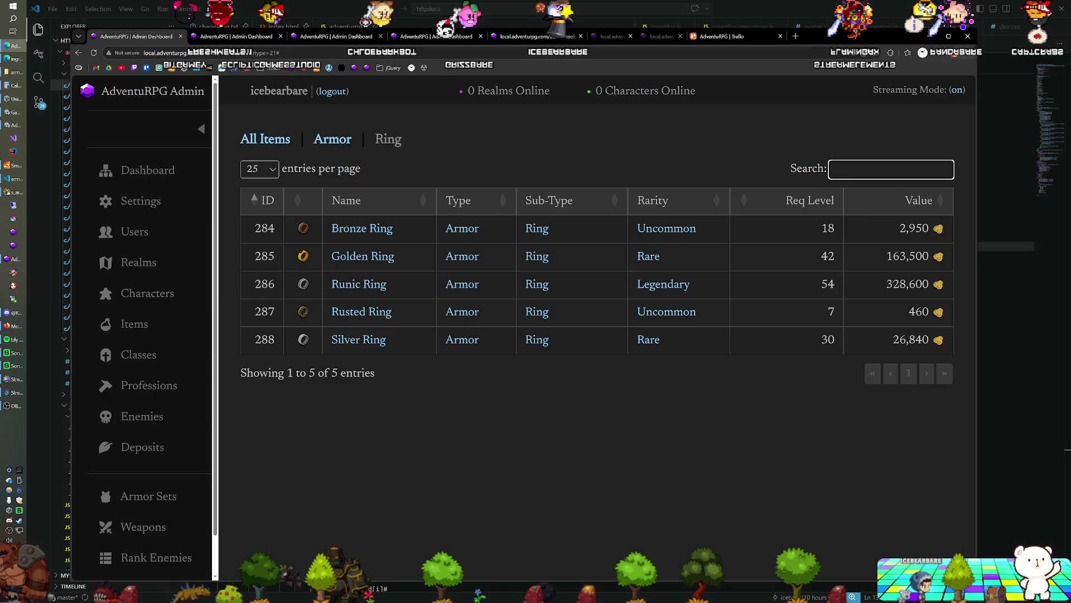
Search for 'earring' across All Items rather than just rings.
click(835, 168)
text(earring)
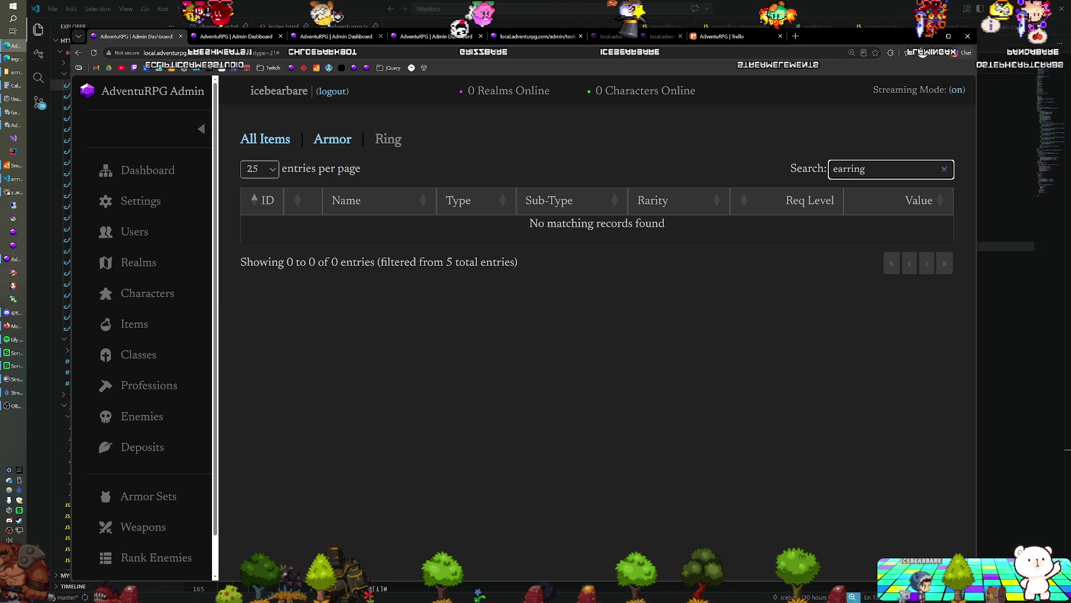
click(265, 140)
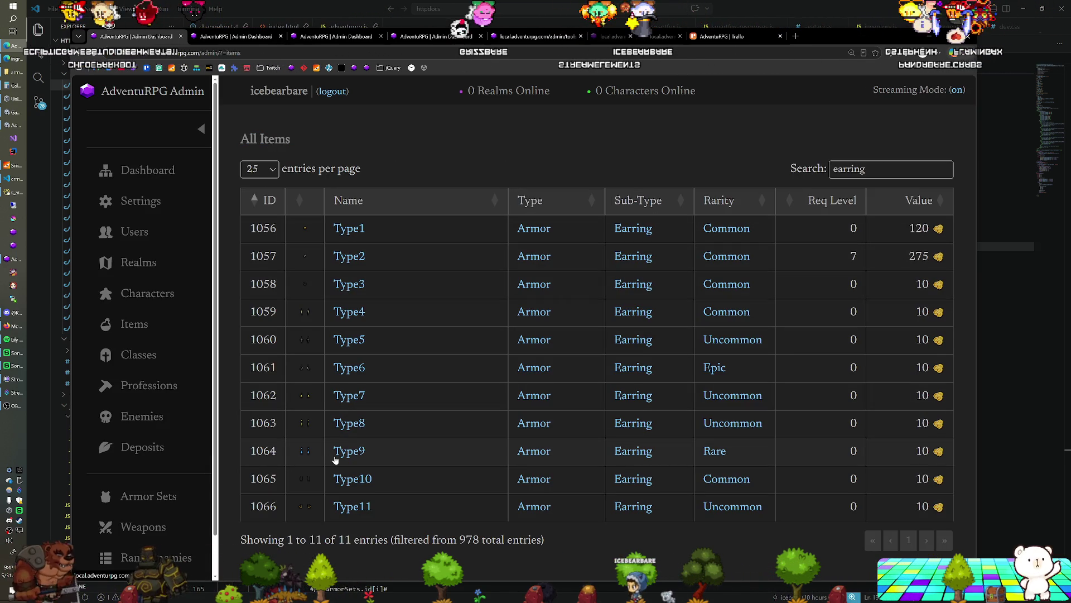
Inspect the Type6 and Type9 earrings' details, closing each afterwards.
click(352, 368)
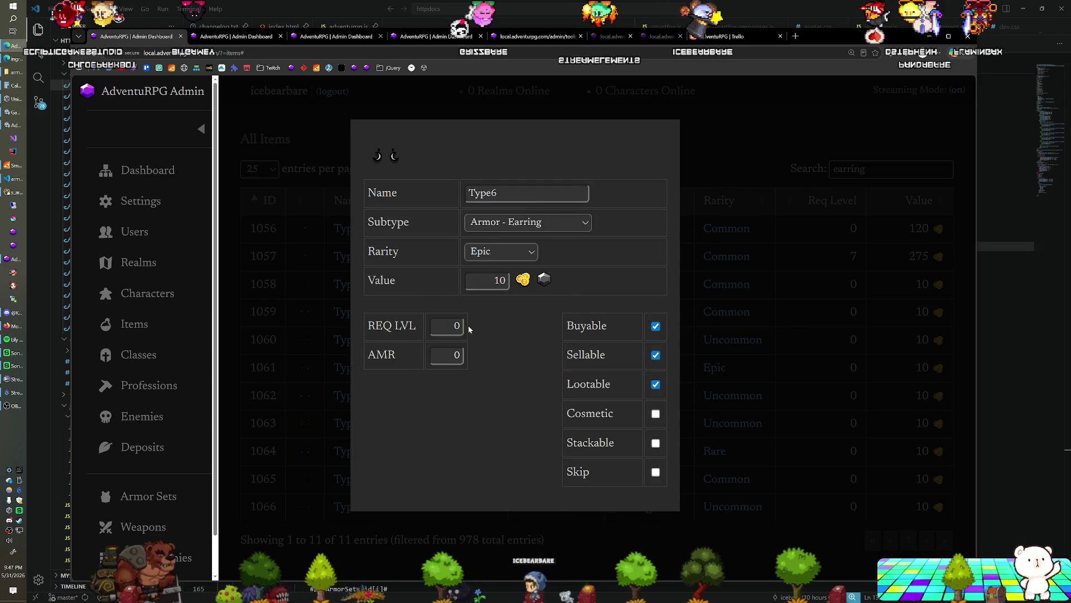
click(316, 259)
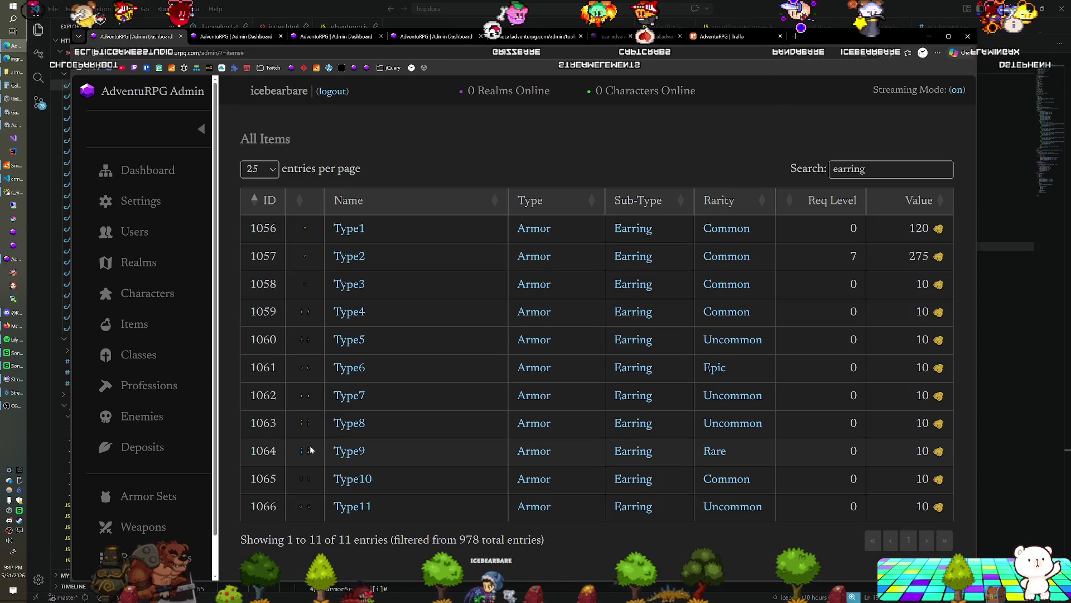
click(356, 451)
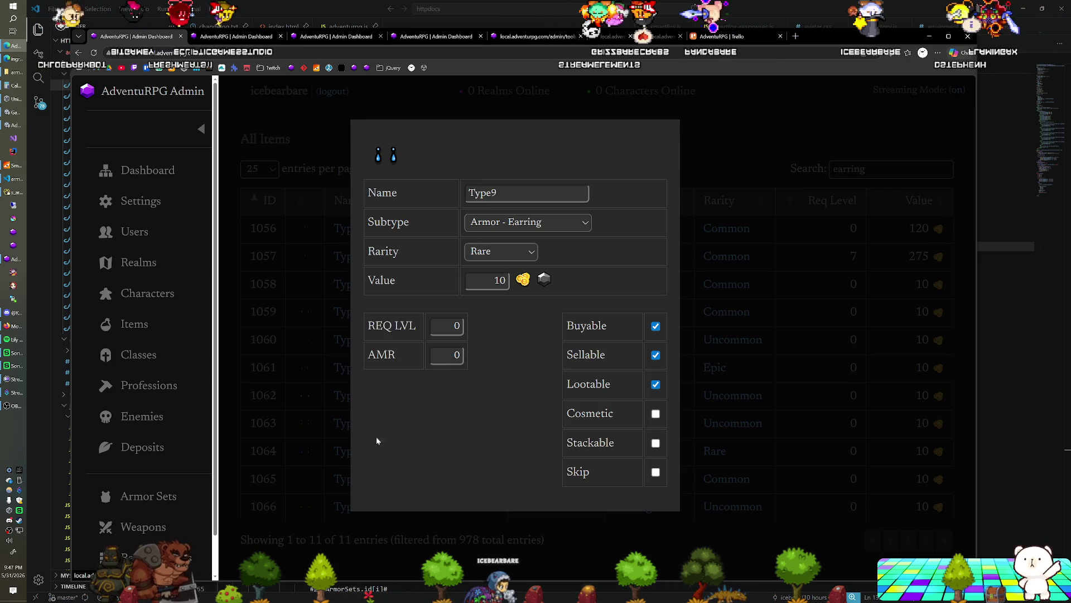
click(302, 316)
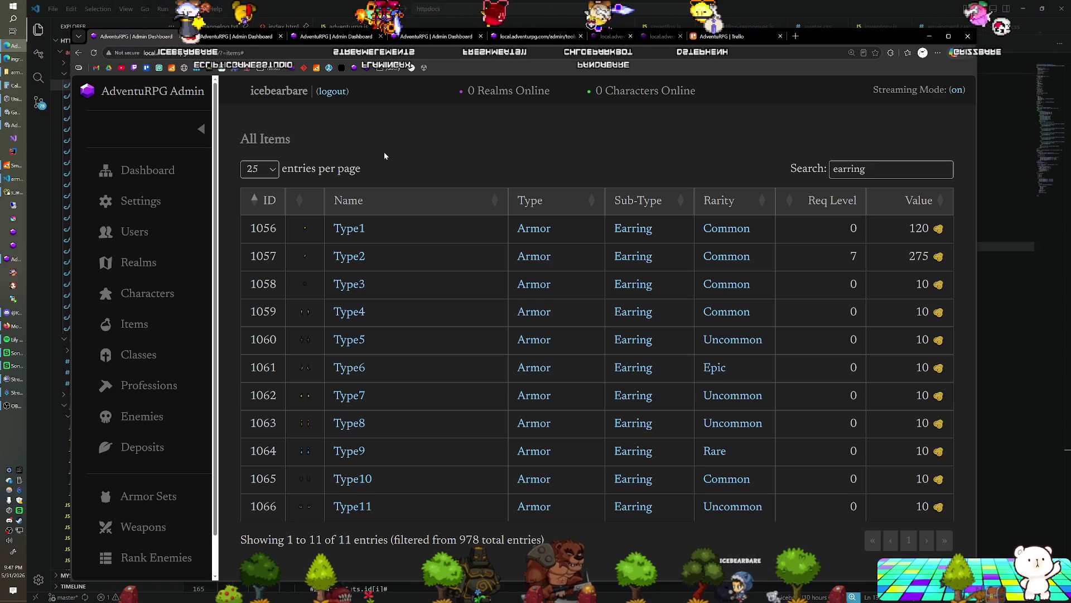
key(ctrl+0)
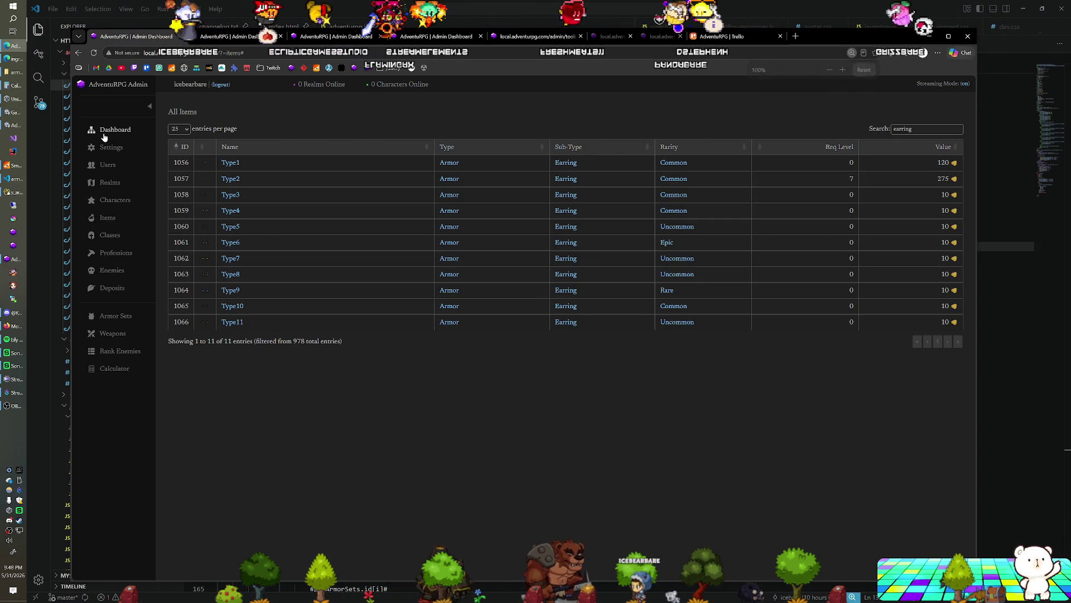
click(103, 134)
mouse_move(3, 393)
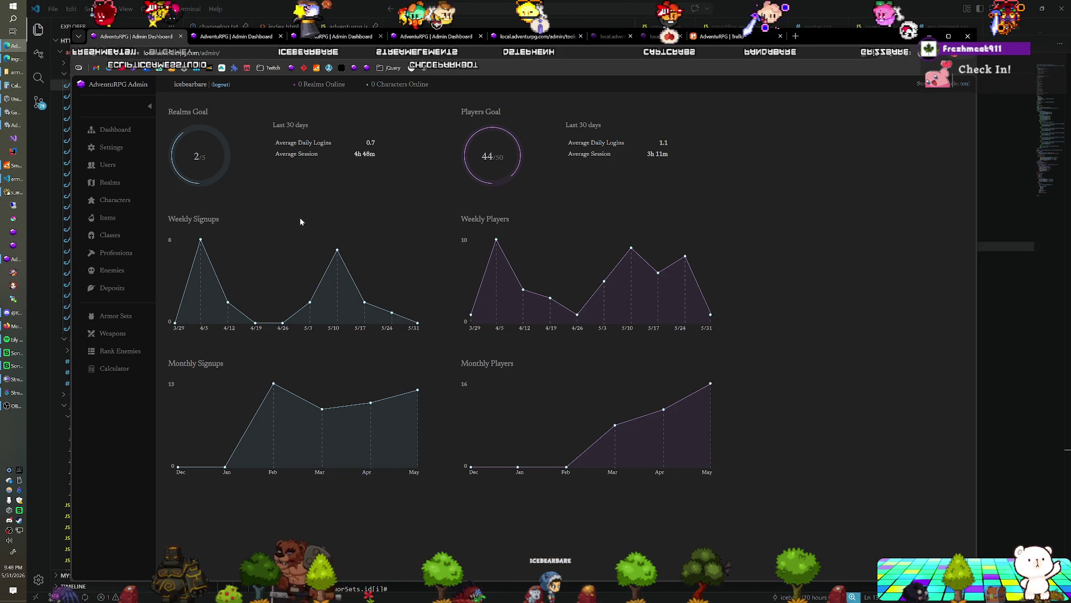
click(108, 217)
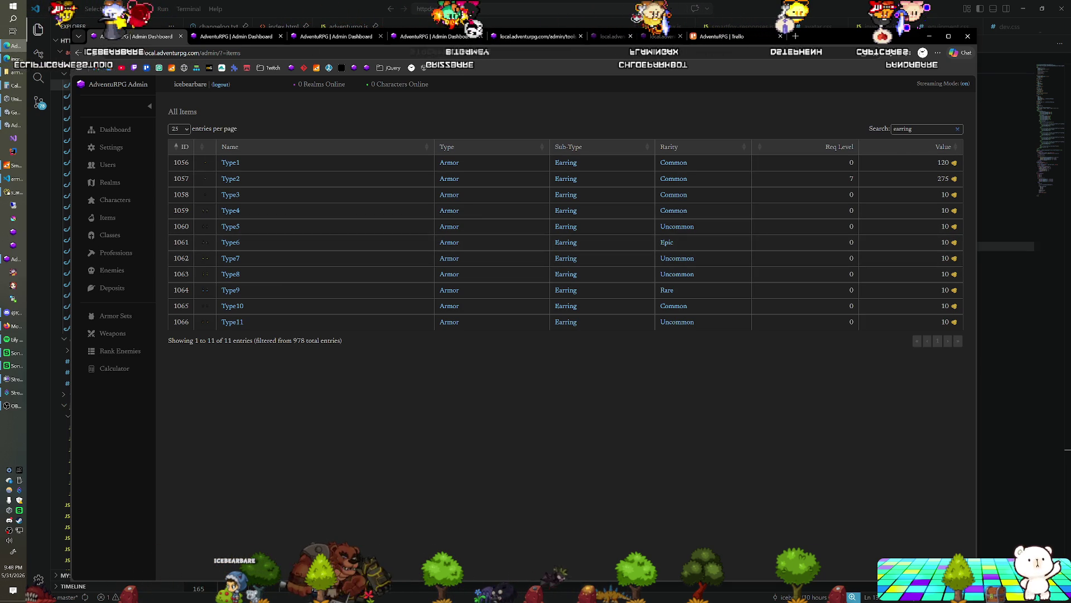
Clear the earring search filter so the list shows all 978 items again.
click(957, 129)
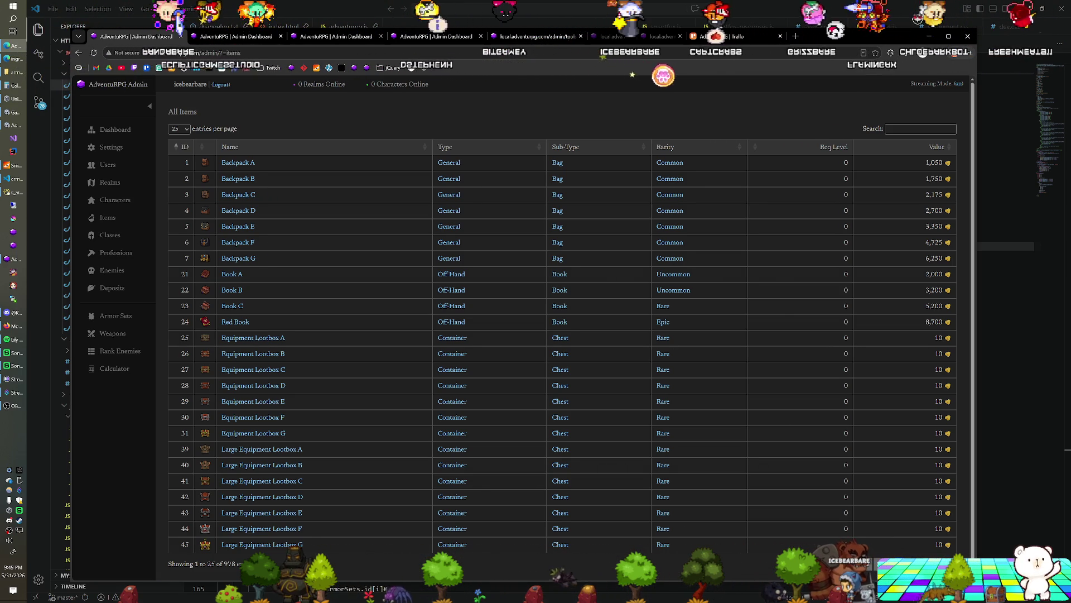
Page to the 19 Resource items, including the Manticore, Maple and Willow trees, then return to Unity.
click(943, 564)
click(943, 563)
click(943, 563)
click(943, 564)
click(943, 563)
click(943, 564)
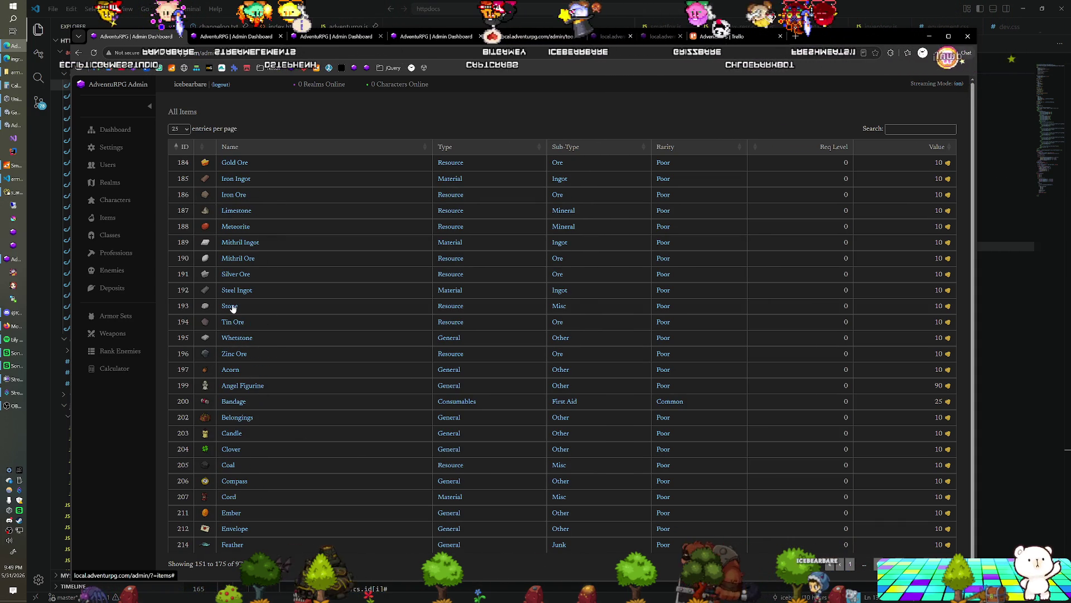
click(567, 311)
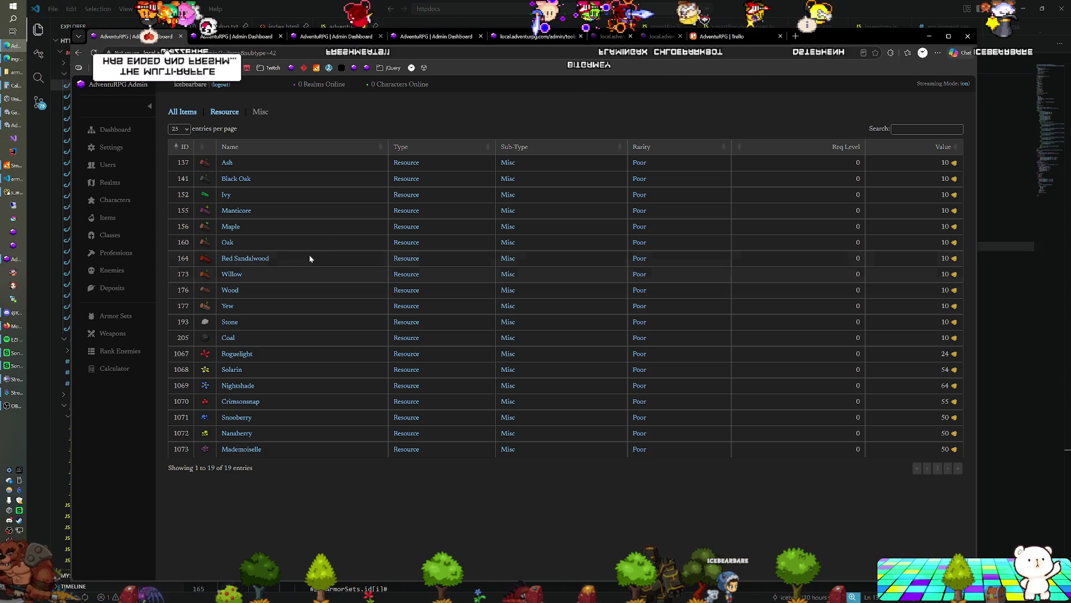
key(alt+Tab)
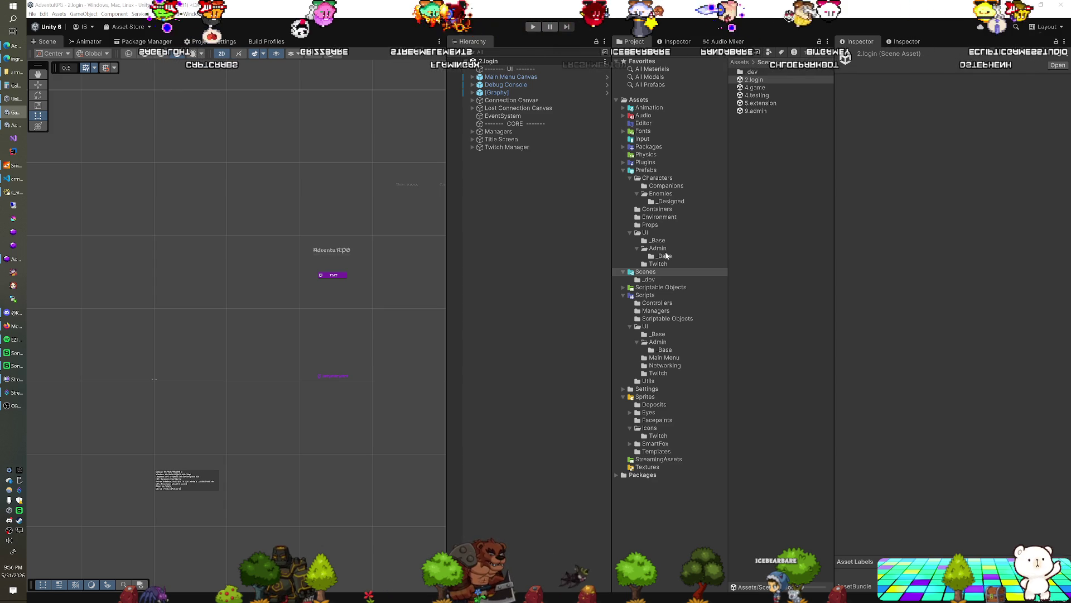
Show Prefabs > Environment as large thumbnails and select the [1] Ash tree prefab.
click(657, 219)
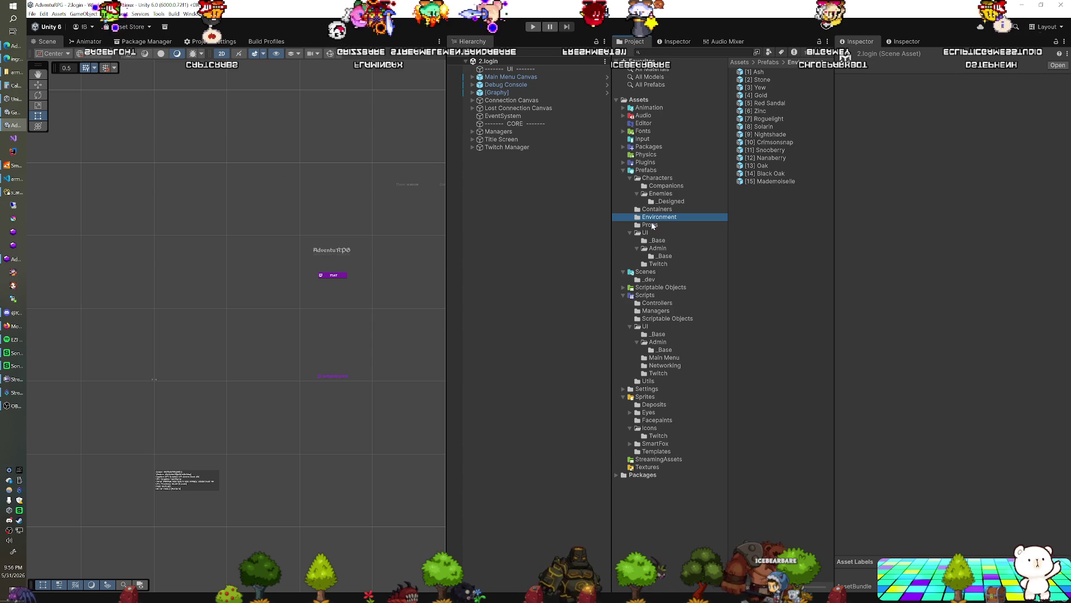
click(653, 225)
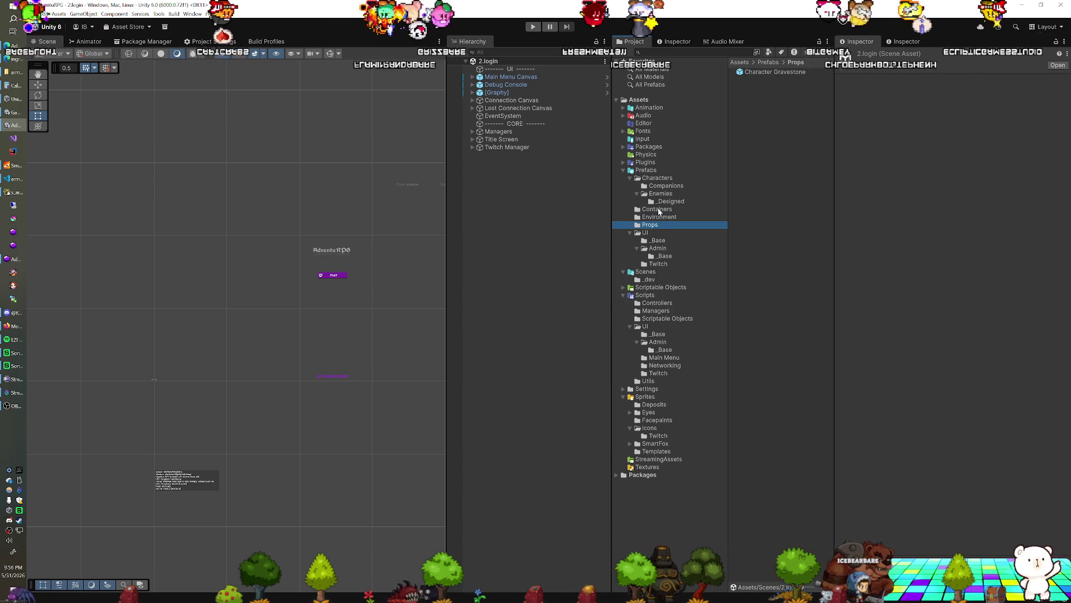
click(658, 218)
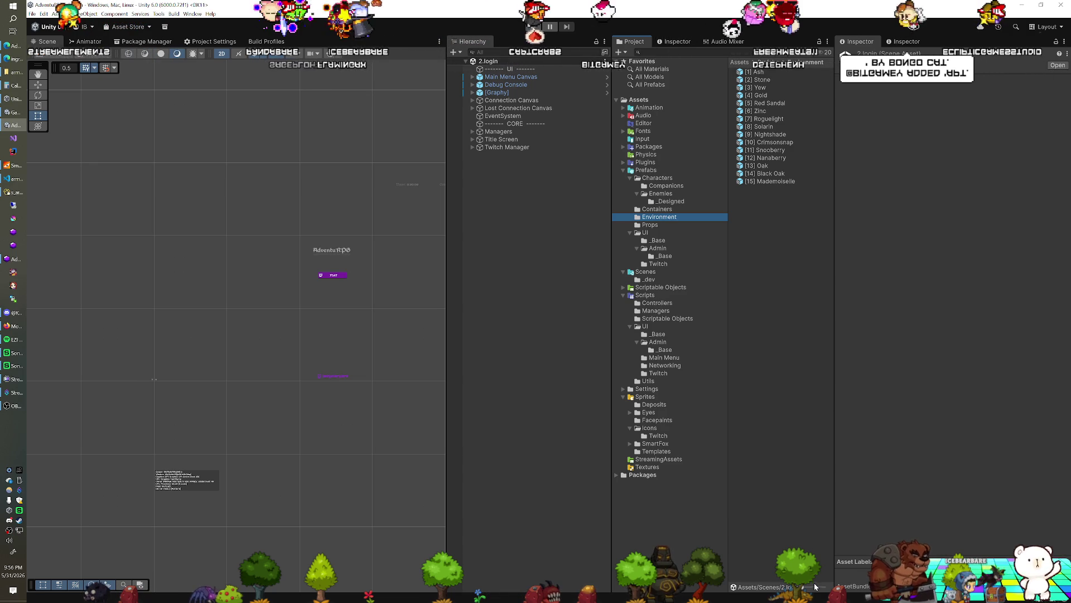
drag(815, 586, 832, 586)
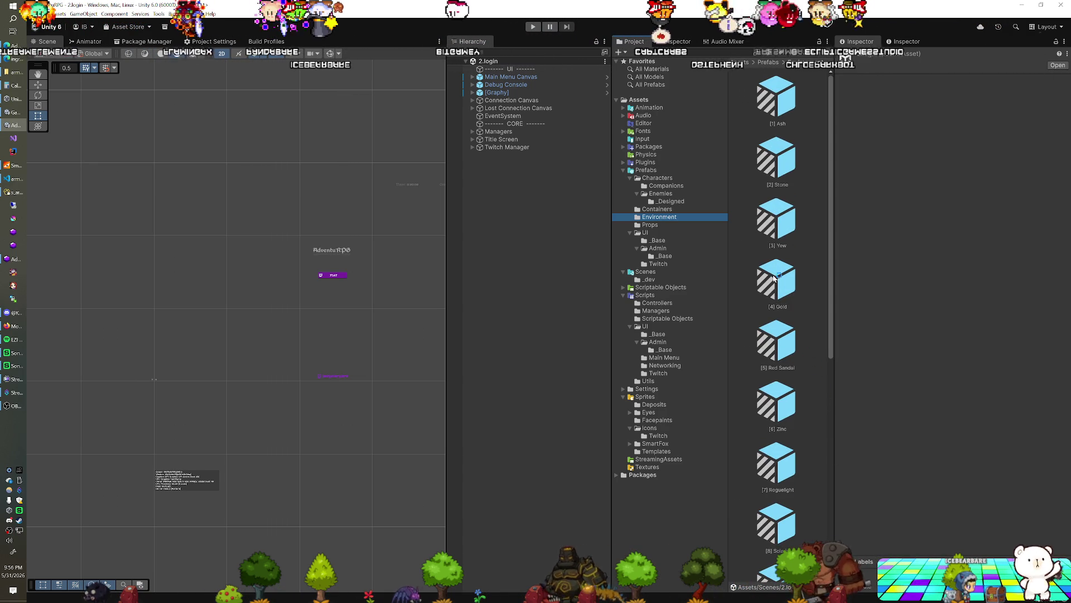
click(774, 116)
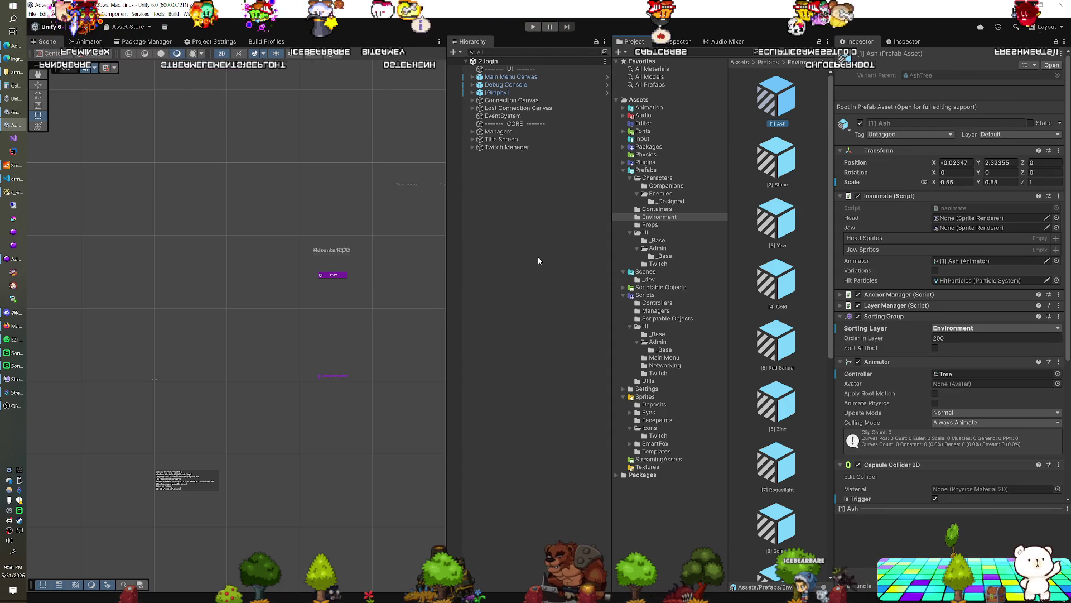
click(780, 103)
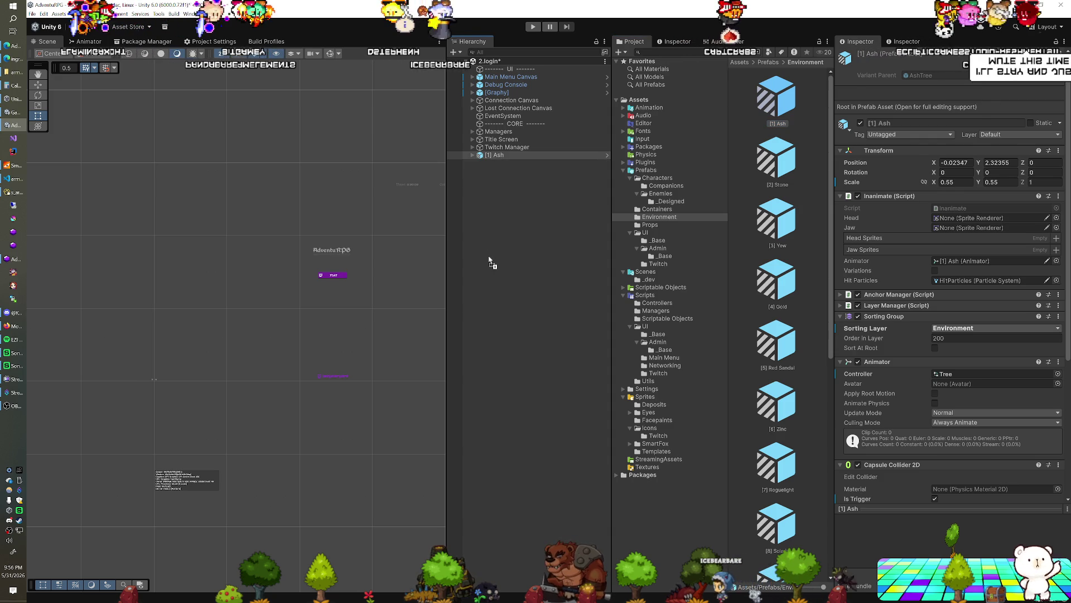
Place an instance of the [1] Ash tree prefab in the scene.
drag(491, 262, 302, 366)
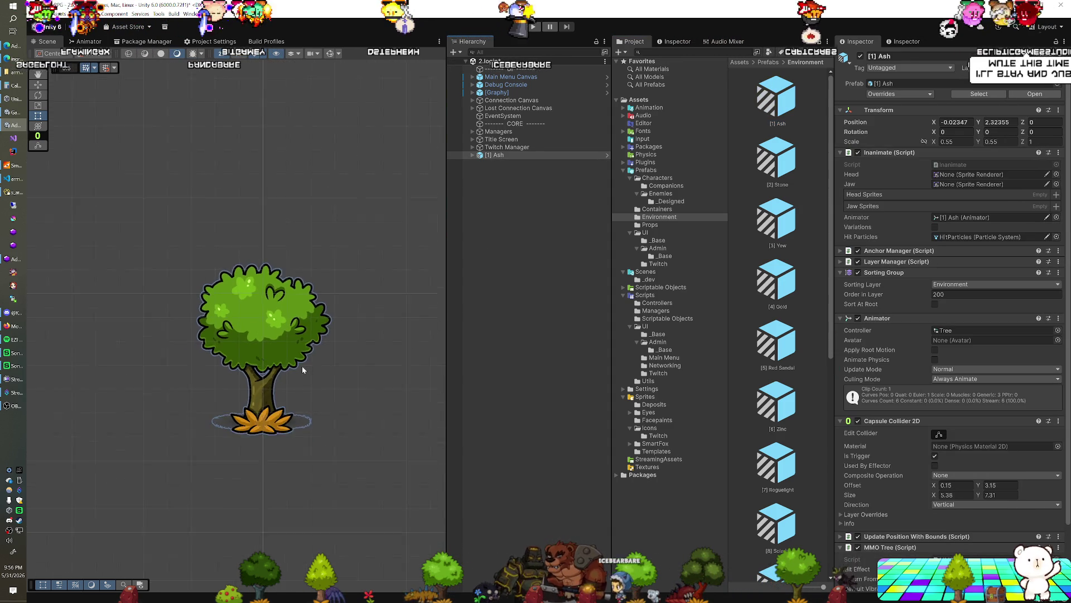
scroll(303, 366, down, 3)
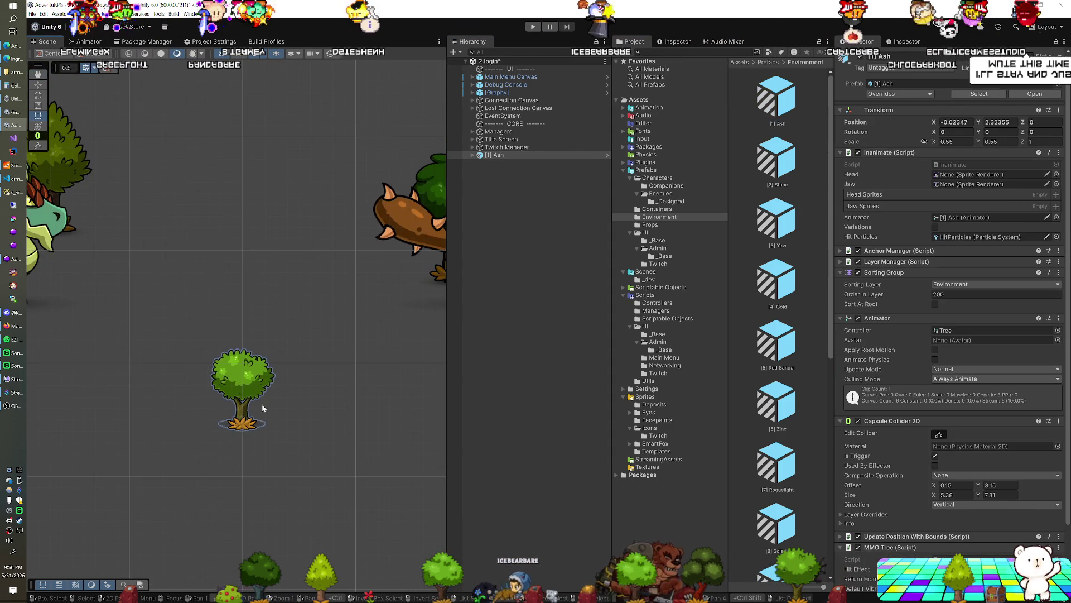
drag(262, 404, 294, 284)
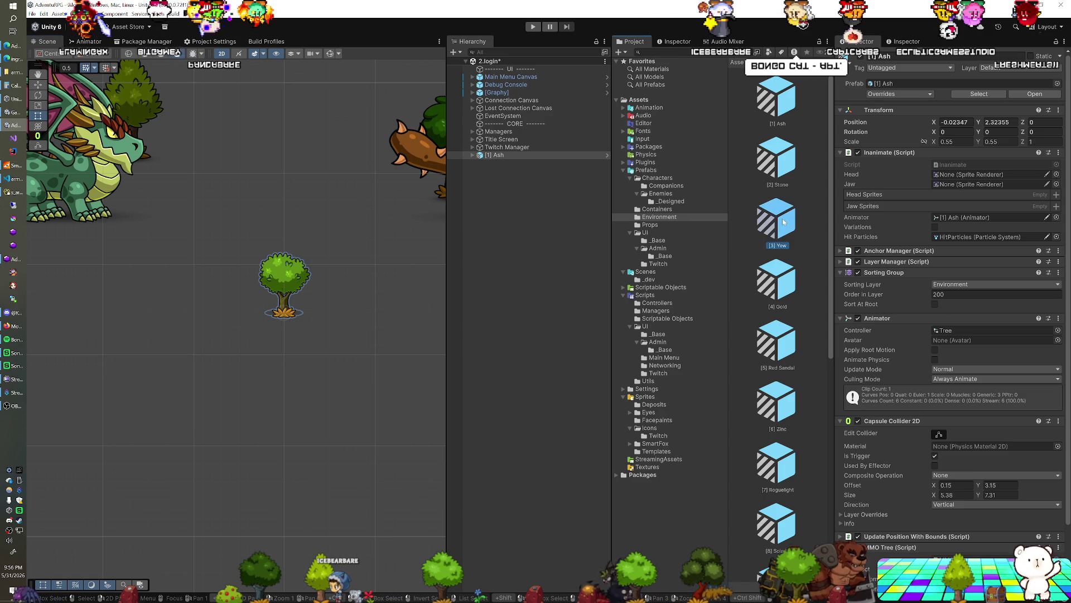
Add the [3] Yew, [5] Red Sandal, [13] Oak and [14] Black Oak tree prefabs.
drag(551, 252, 552, 252)
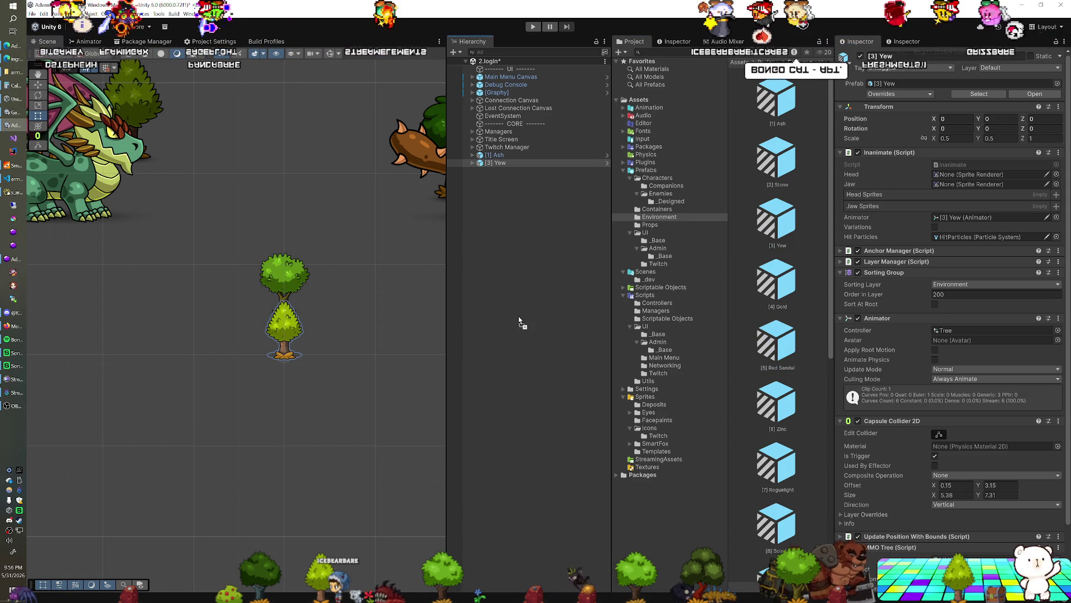
drag(519, 321, 519, 320)
scroll(741, 354, down, 2)
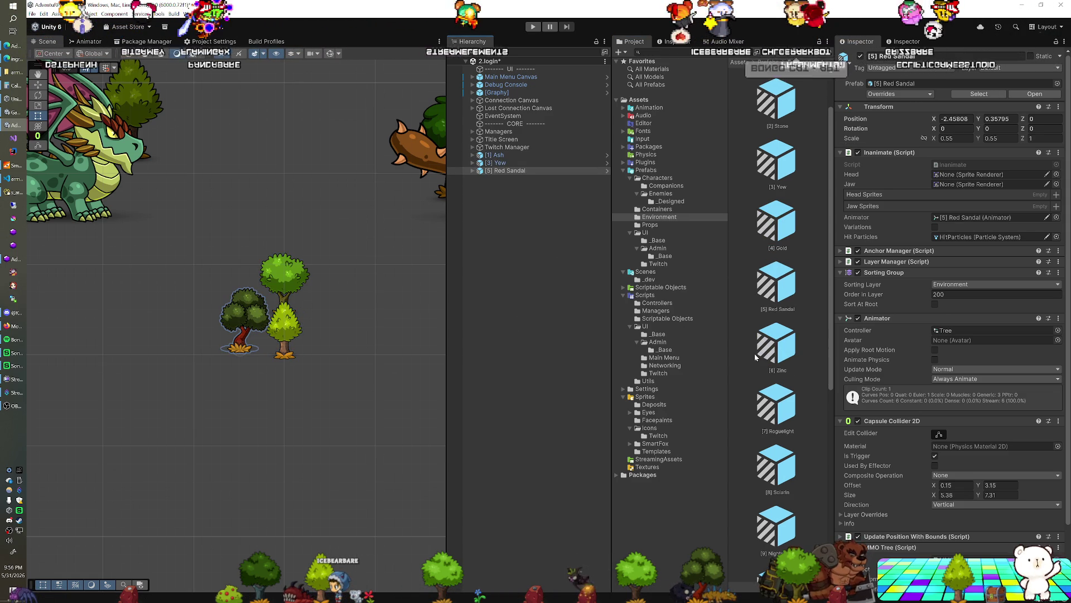
scroll(761, 356, down, 3)
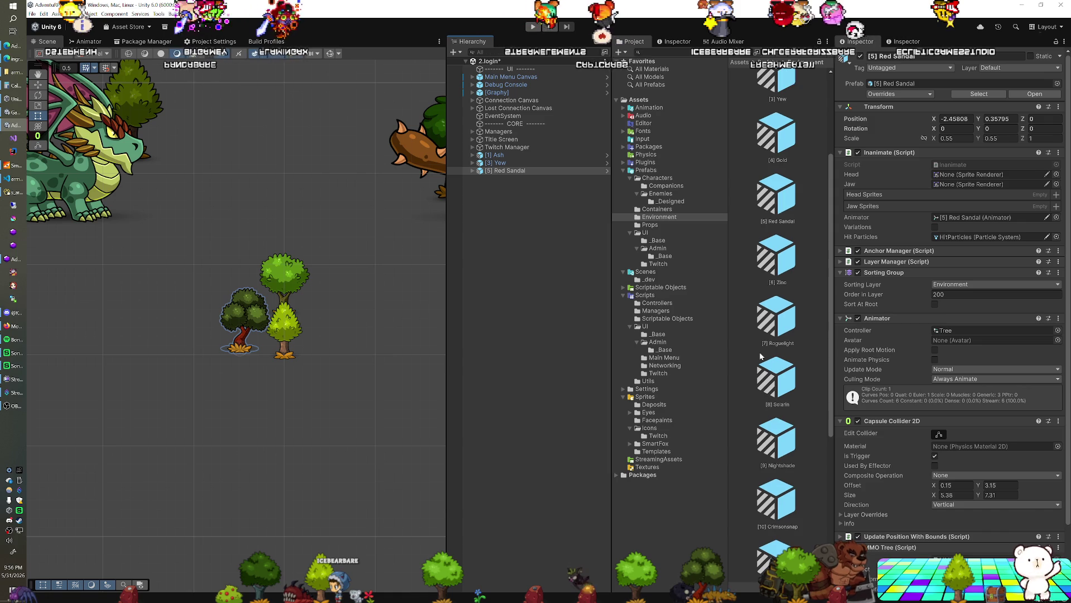
scroll(761, 356, down, 3)
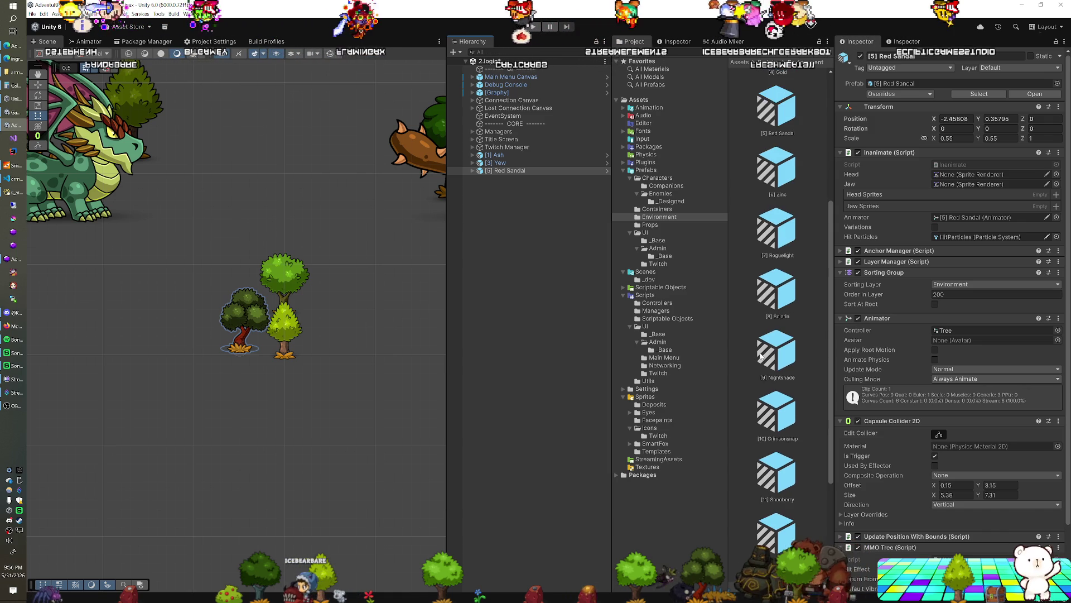
scroll(761, 356, down, 2)
scroll(761, 356, down, 2)
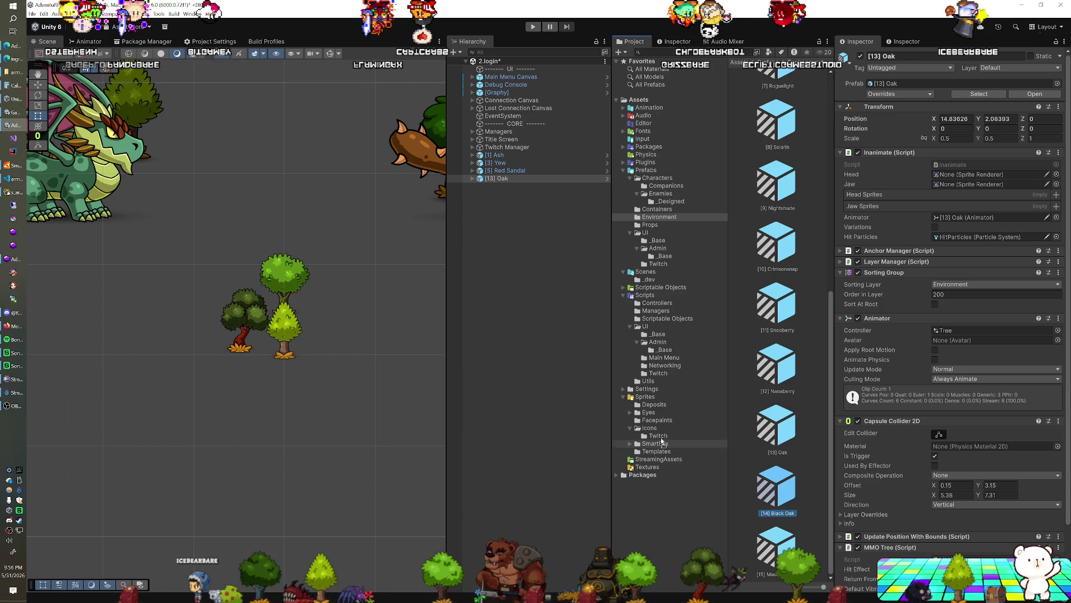
drag(662, 442, 581, 399)
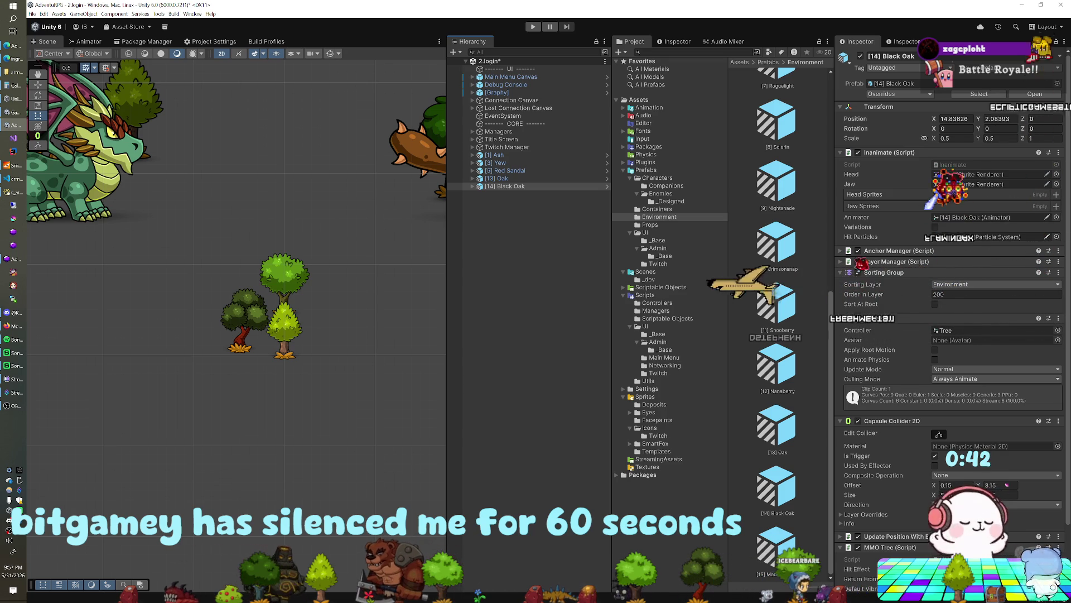
Select all five tree instances and set their Position X and Y to 0.
click(505, 155)
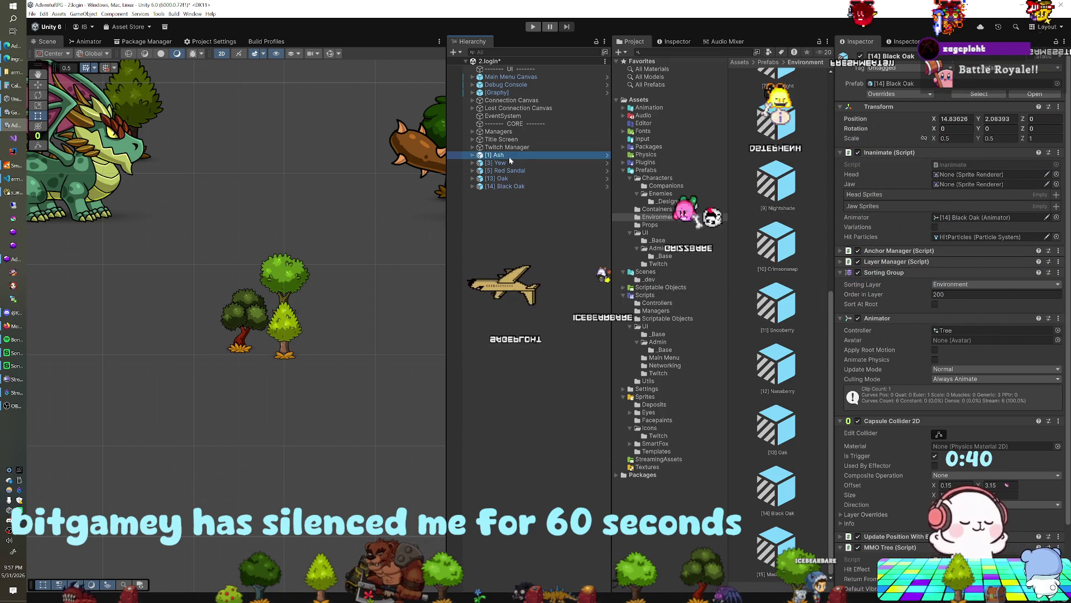
shift+click(508, 186)
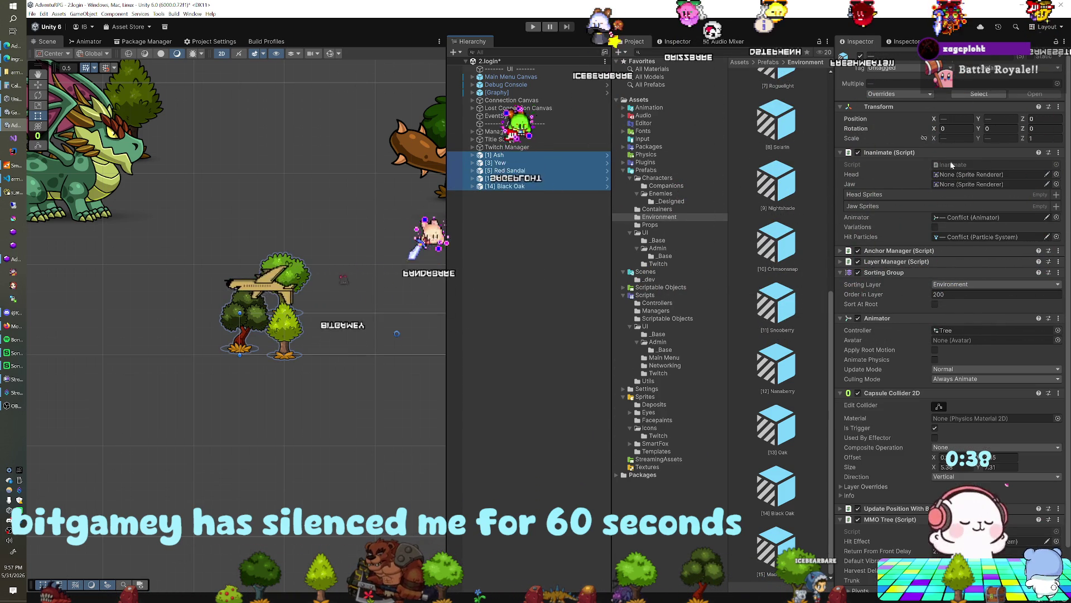
click(956, 118)
text(0)
key(Tab)
text(0)
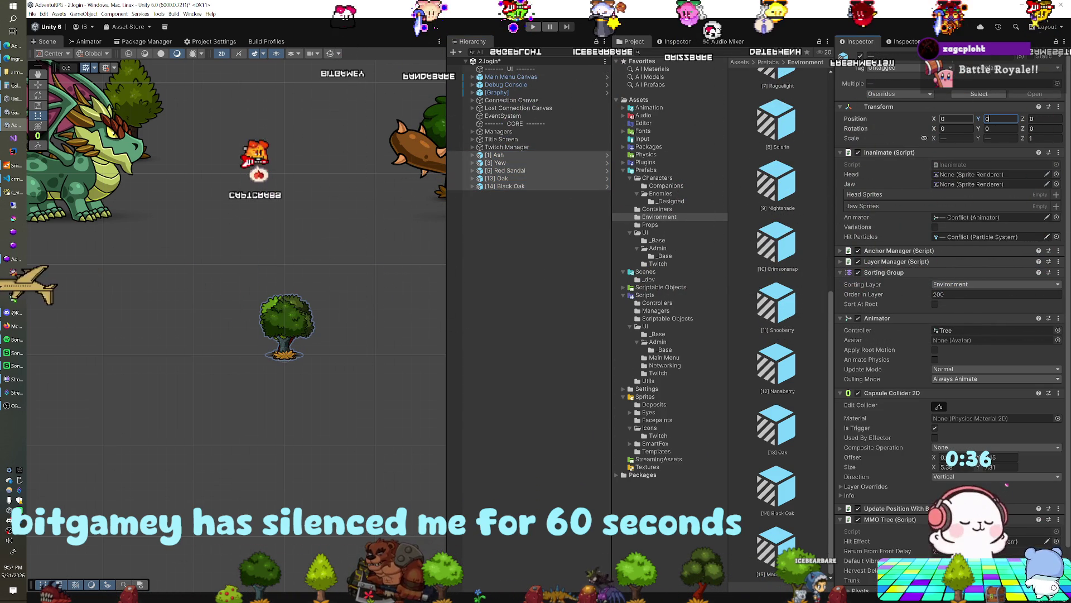
Spread the Ash, Yew and Oak trees along X, with Oak at X -10.8.
click(495, 156)
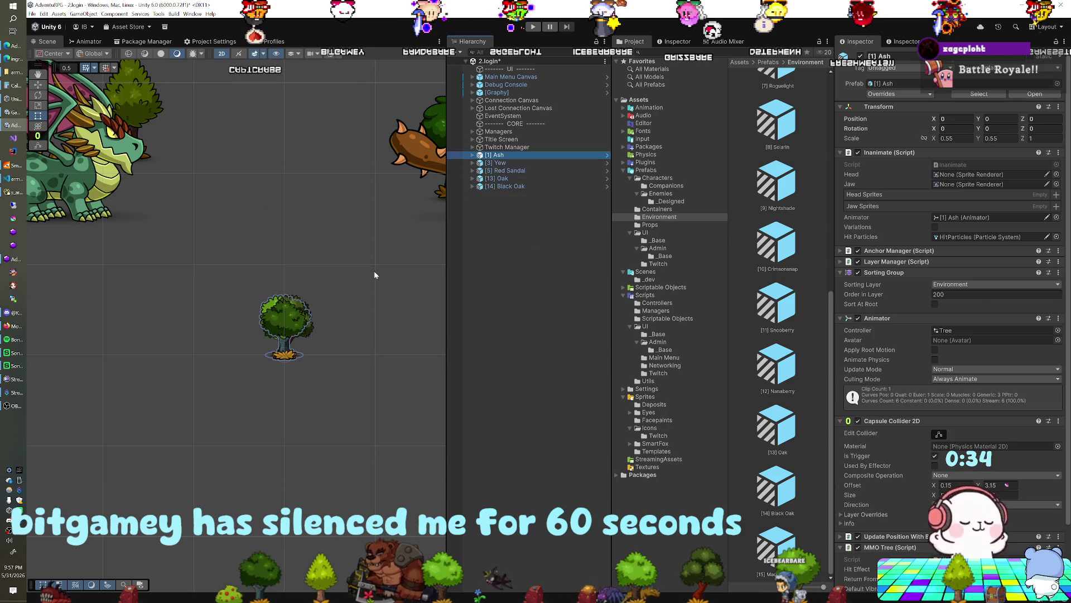
key(w)
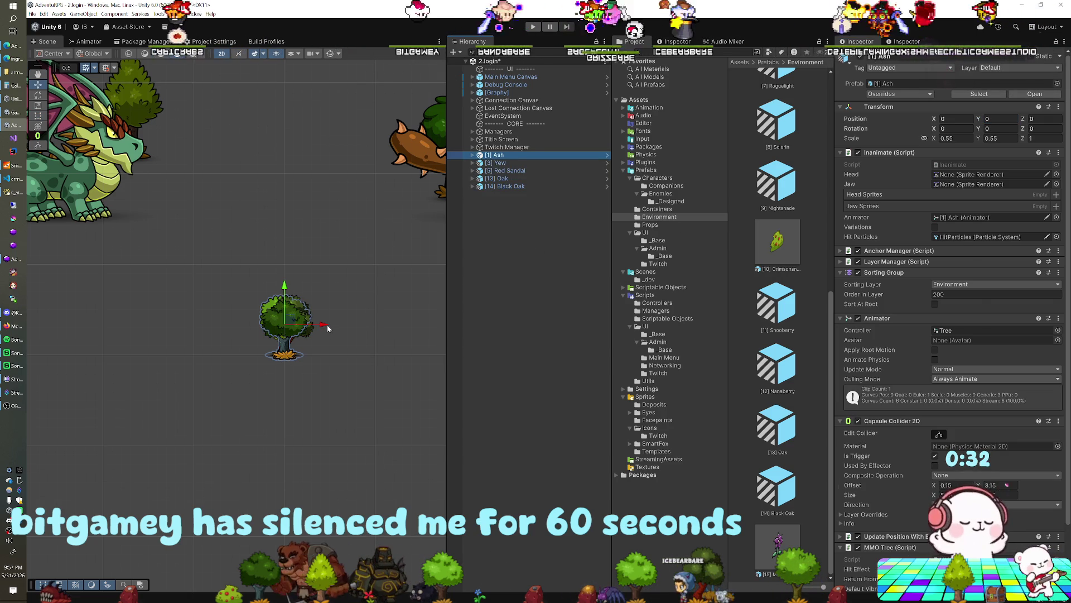
drag(327, 324, 197, 330)
click(496, 163)
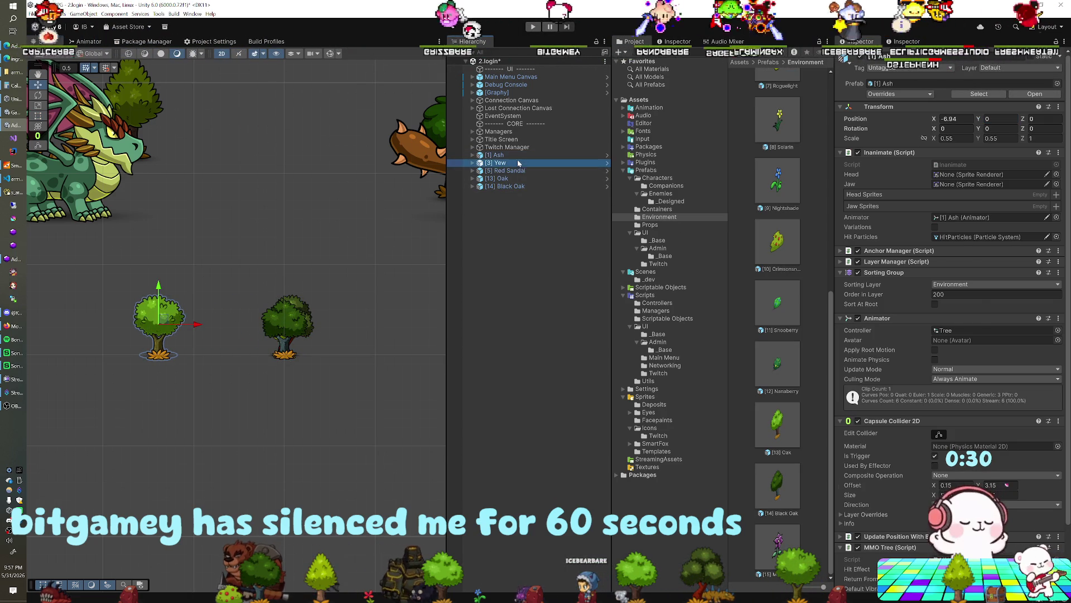
mouse_move(322, 328)
mouse_down()
mouse_move(255, 328)
mouse_move(380, 324)
mouse_up()
click(524, 172)
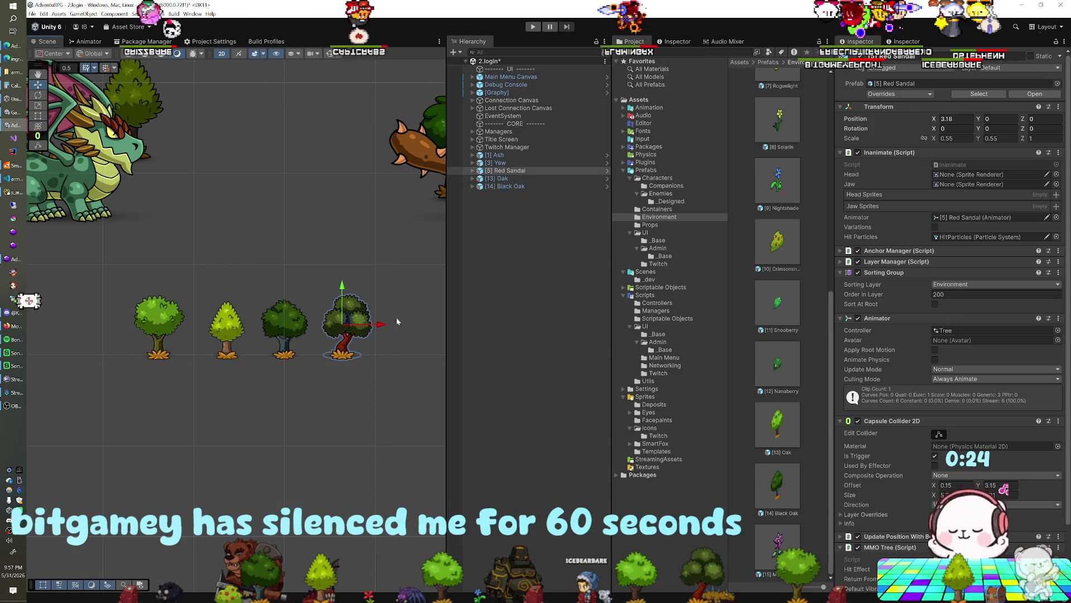
click(498, 179)
key(f)
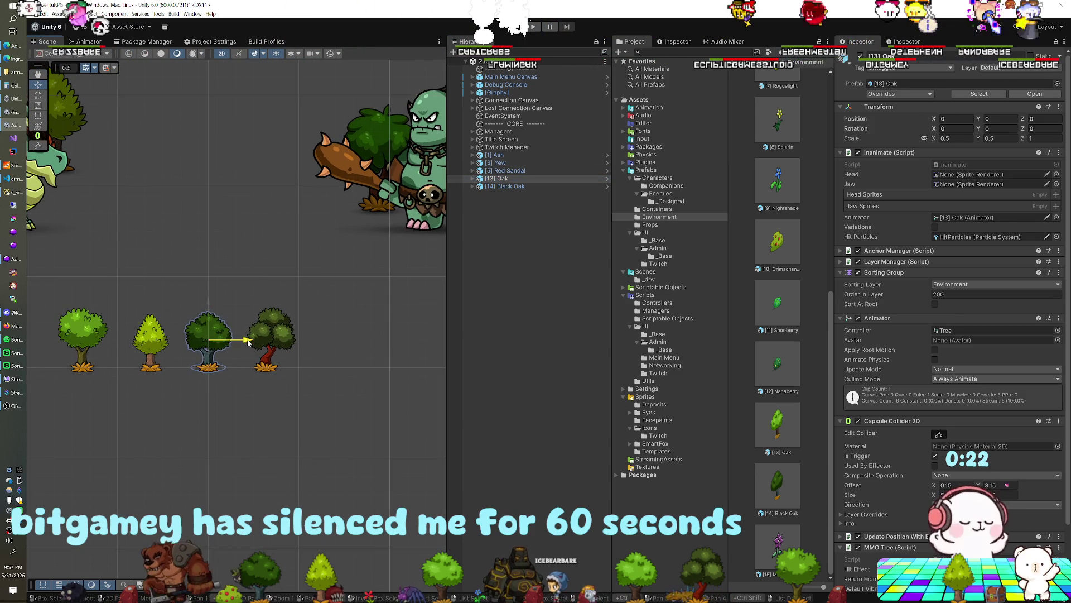
mouse_move(248, 342)
mouse_down()
mouse_move(372, 341)
mouse_move(123, 345)
mouse_move(275, 342)
mouse_move(166, 324)
mouse_up()
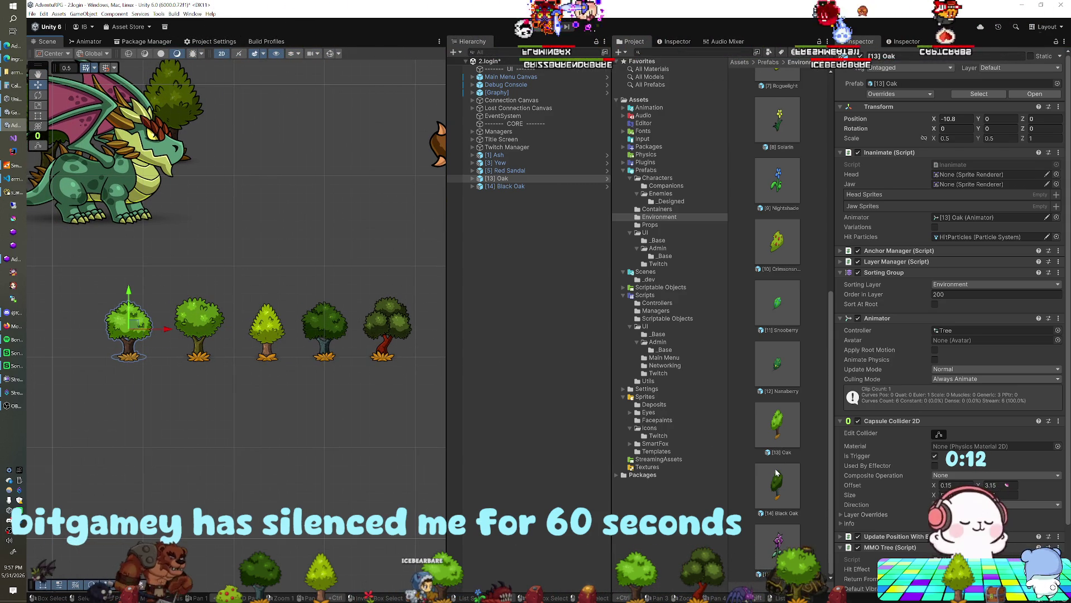
Scroll through the Environment prefabs in the Project window.
scroll(775, 472, up, 1)
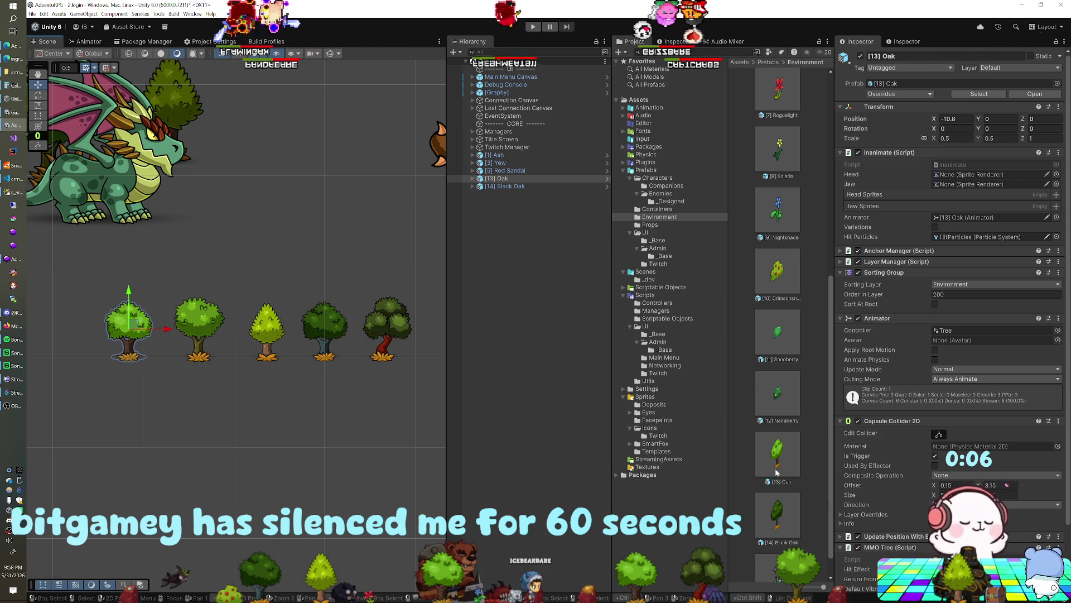
scroll(775, 473, up, 4)
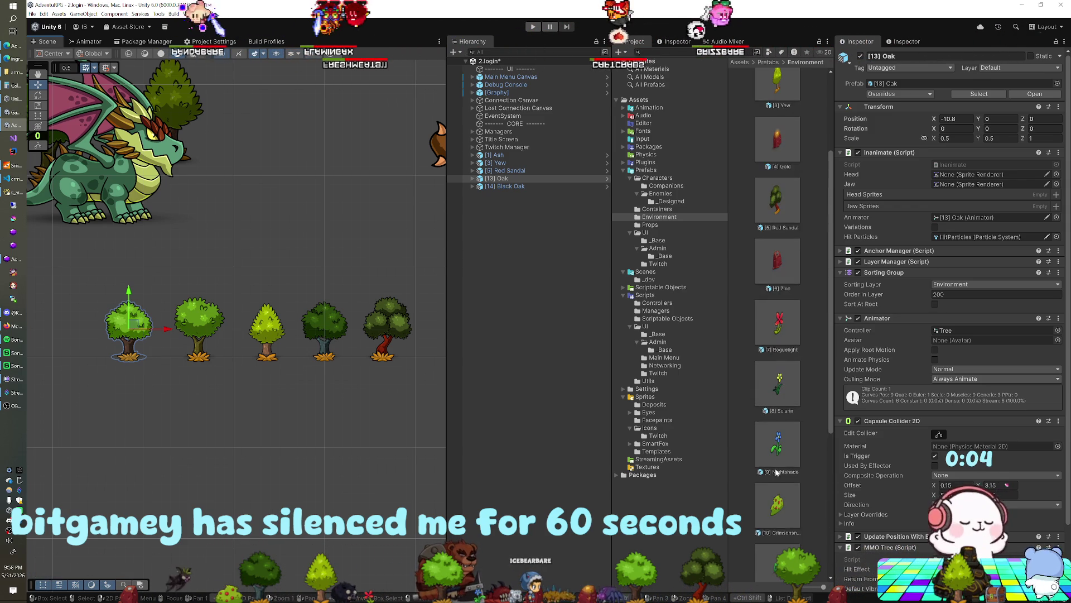
scroll(776, 473, up, 2)
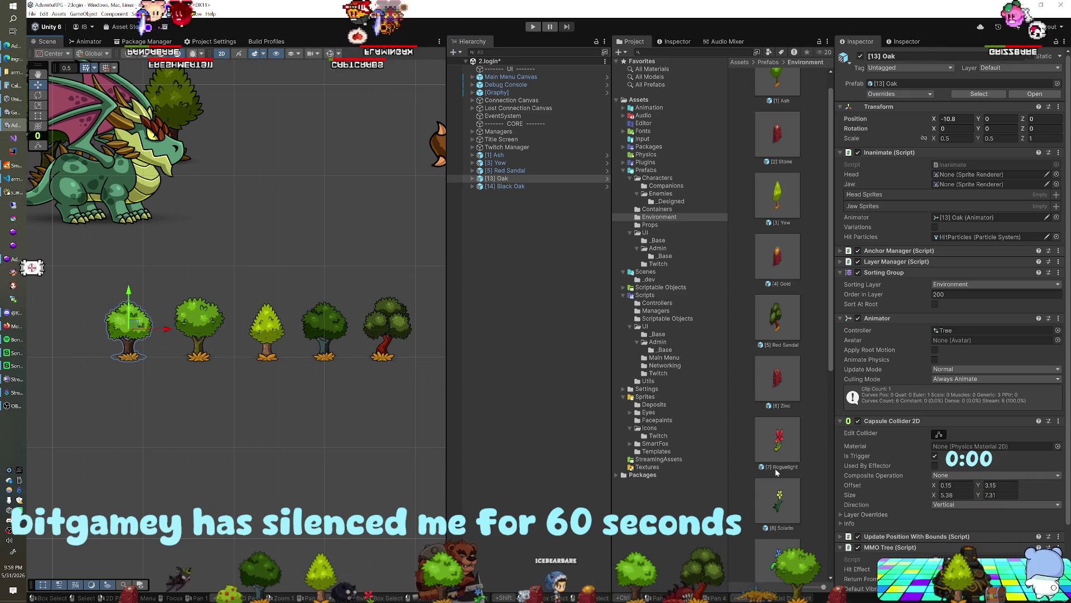
scroll(774, 398, up, 1)
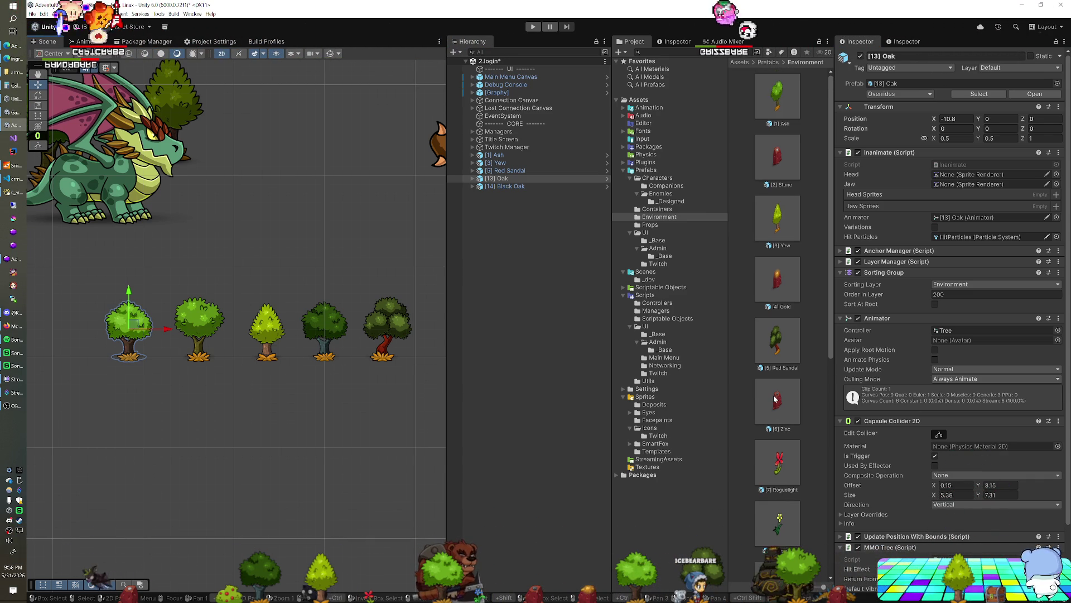
scroll(774, 398, down, 3)
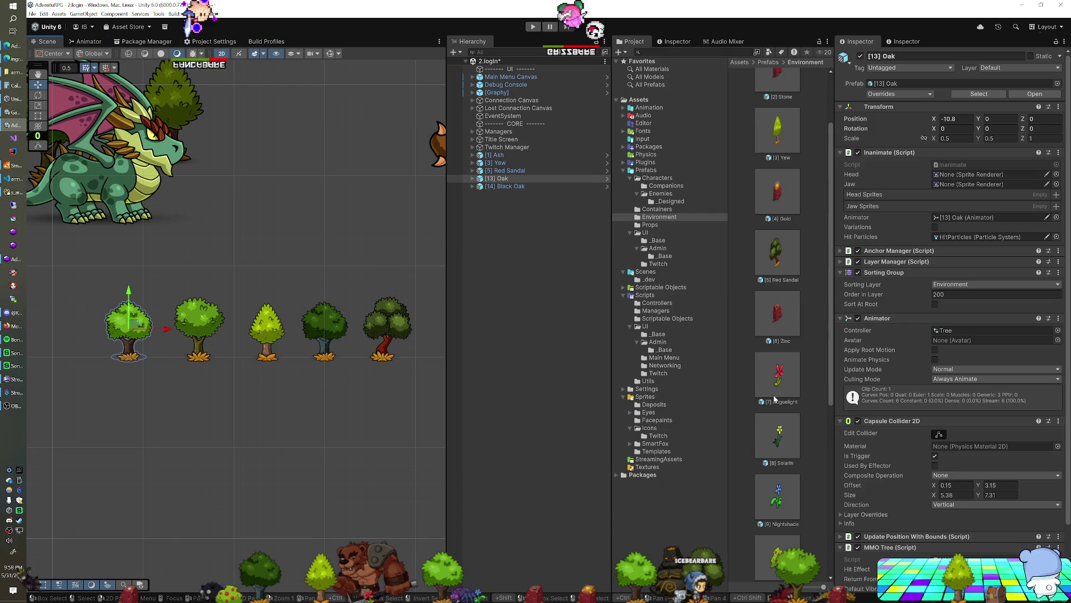
scroll(774, 398, down, 9)
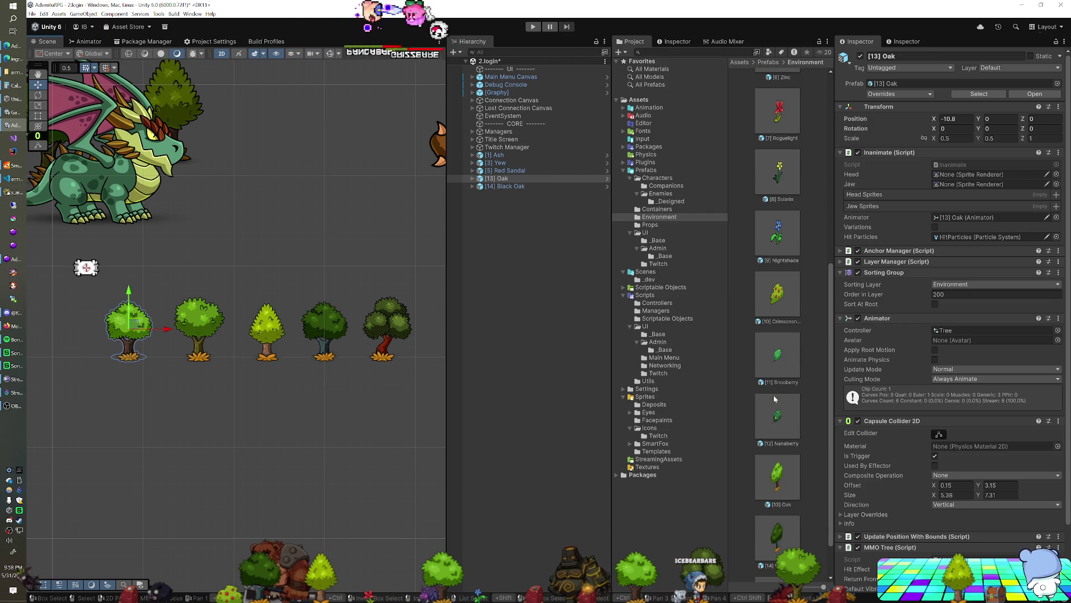
scroll(774, 398, down, 2)
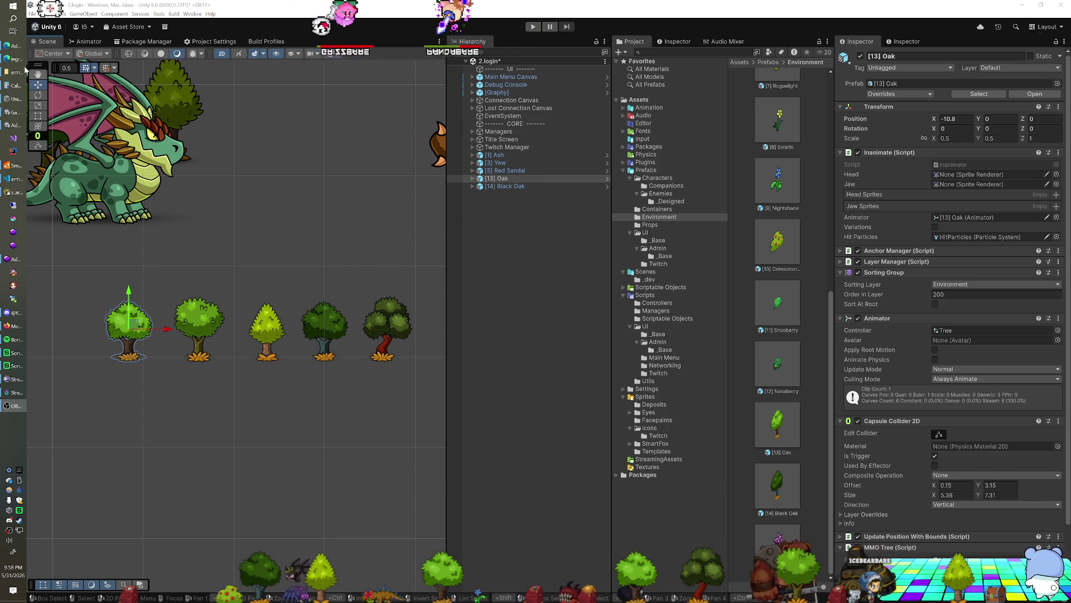
Check the admin dashboard's resource list, then search the Unity project for 'manticore'.
click(11, 48)
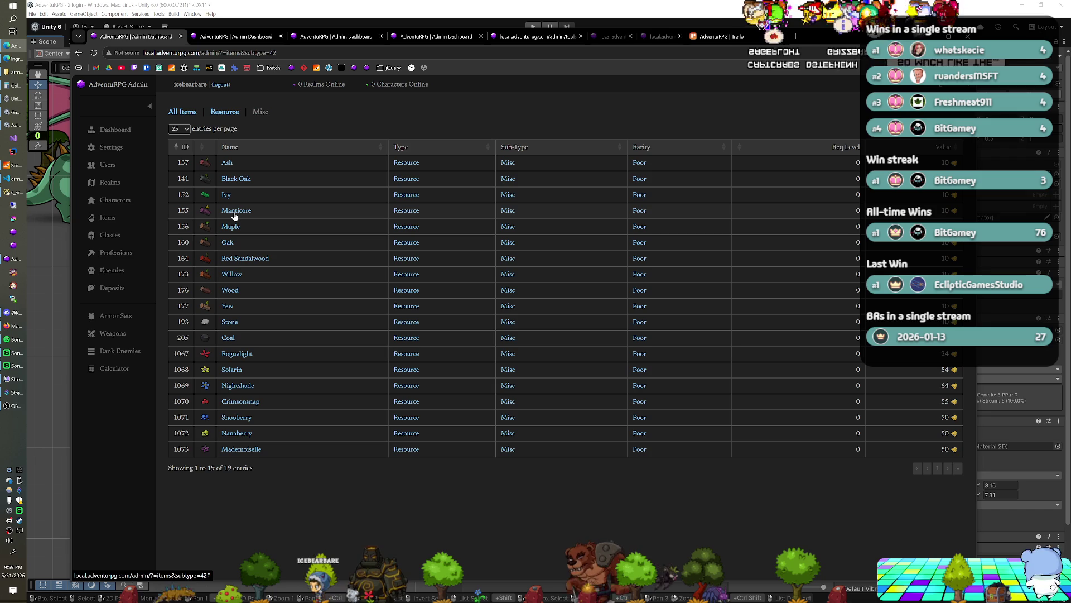
click(577, 9)
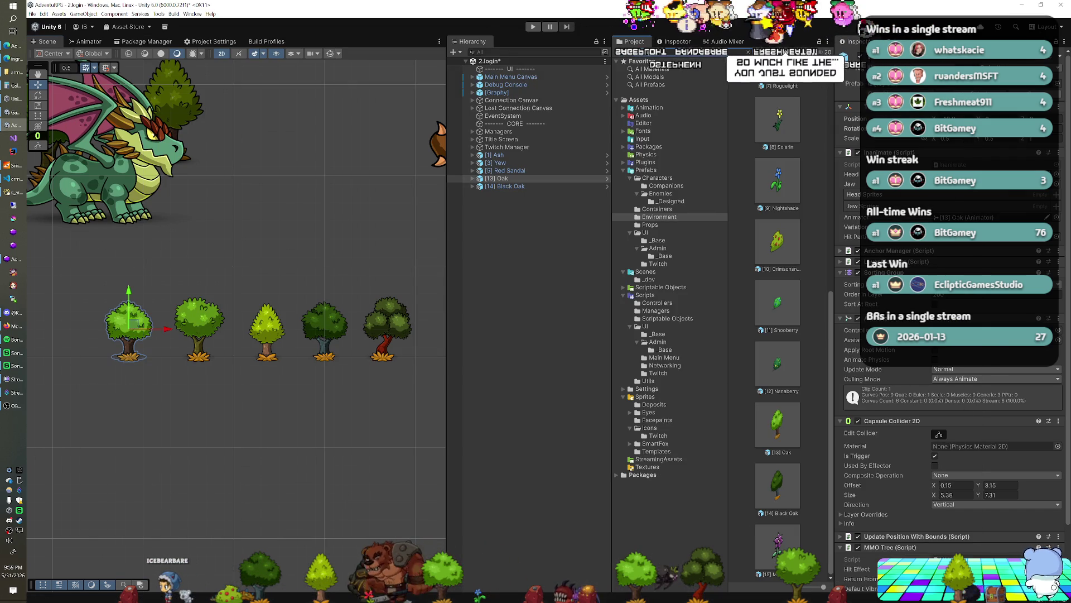
text(manticore)
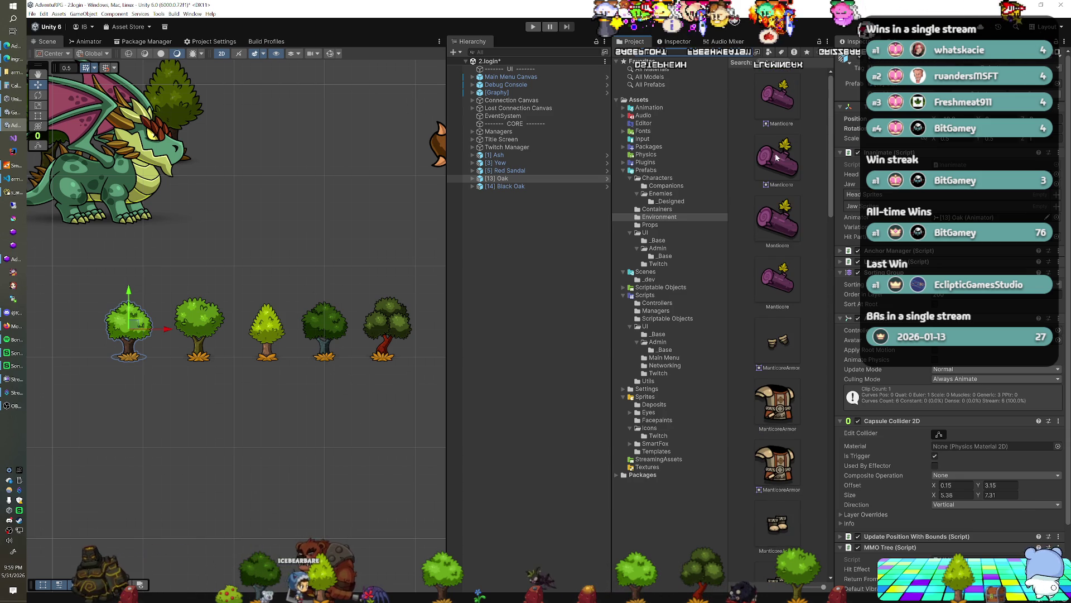
Drag the ManticoreTree sprite into the Hierarchy, then delete the stray Patch object.
scroll(776, 157, down, 10)
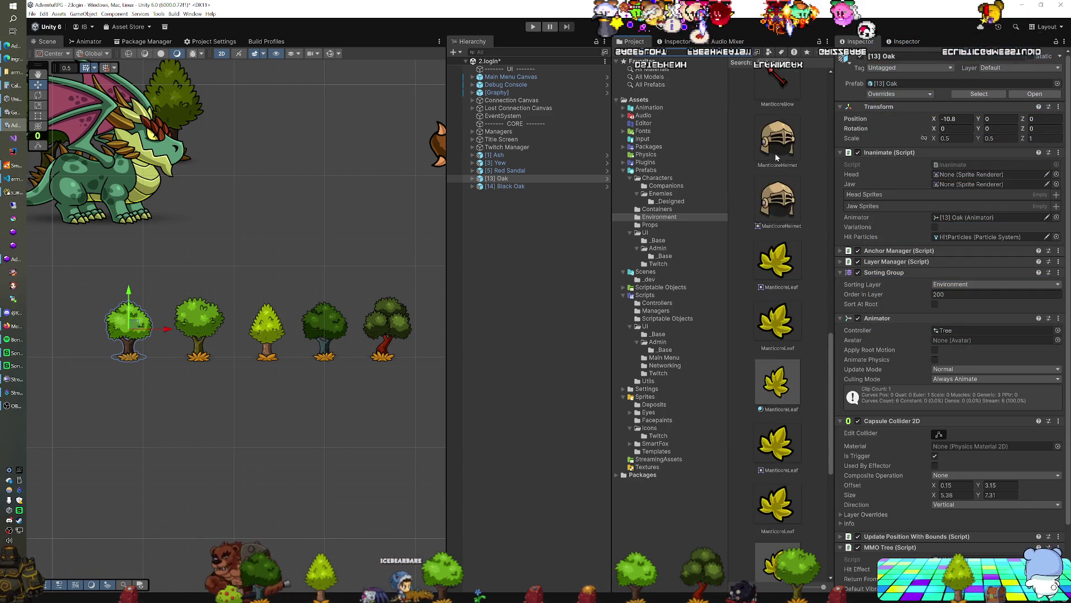
scroll(775, 157, down, 5)
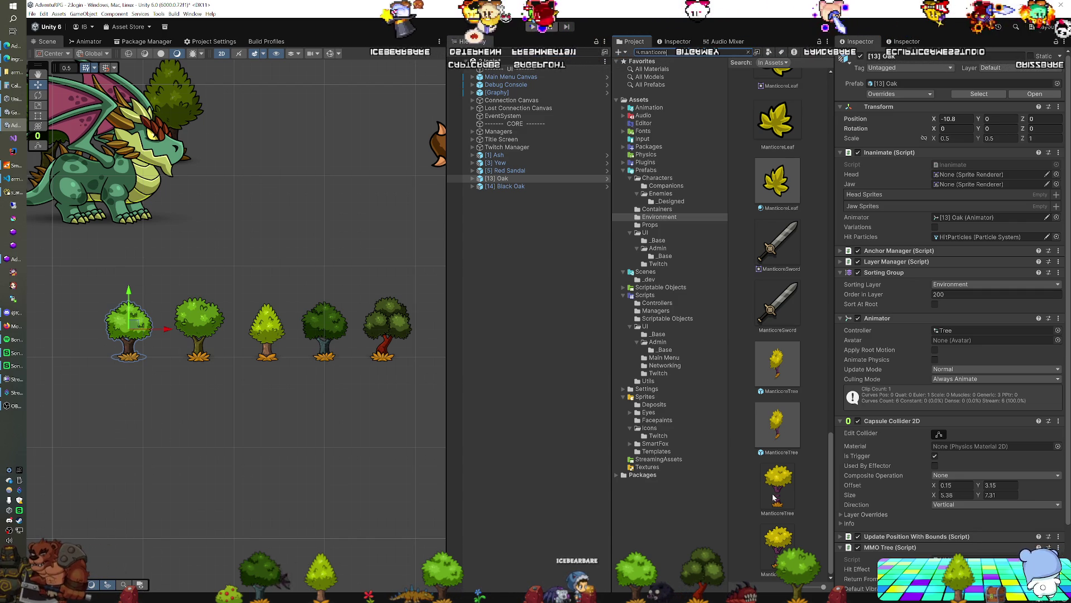
drag(773, 497, 552, 352)
scroll(380, 336, up, 2)
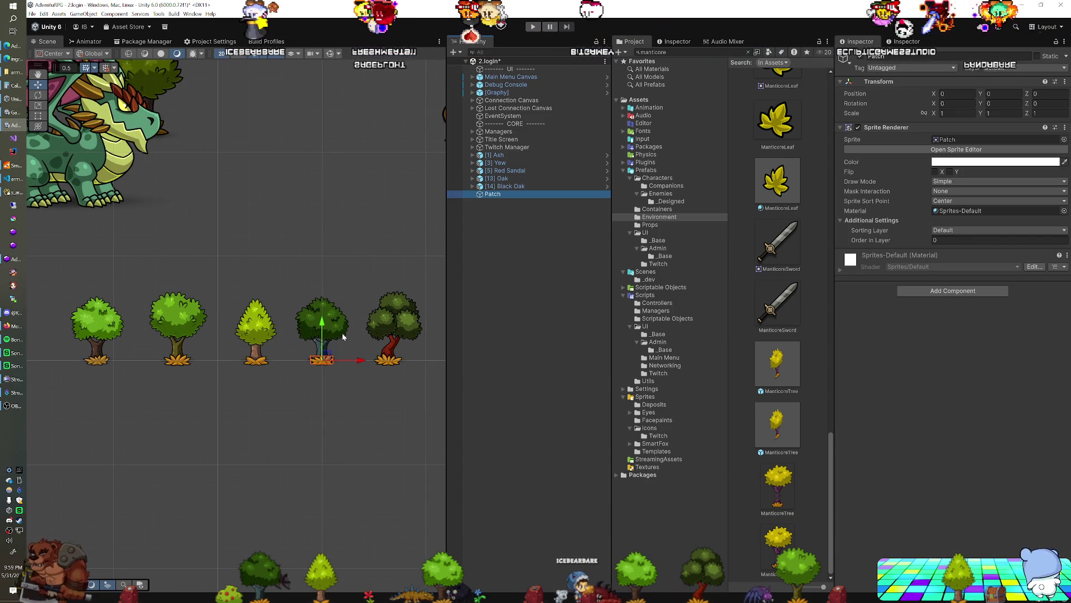
drag(322, 339, 279, 262)
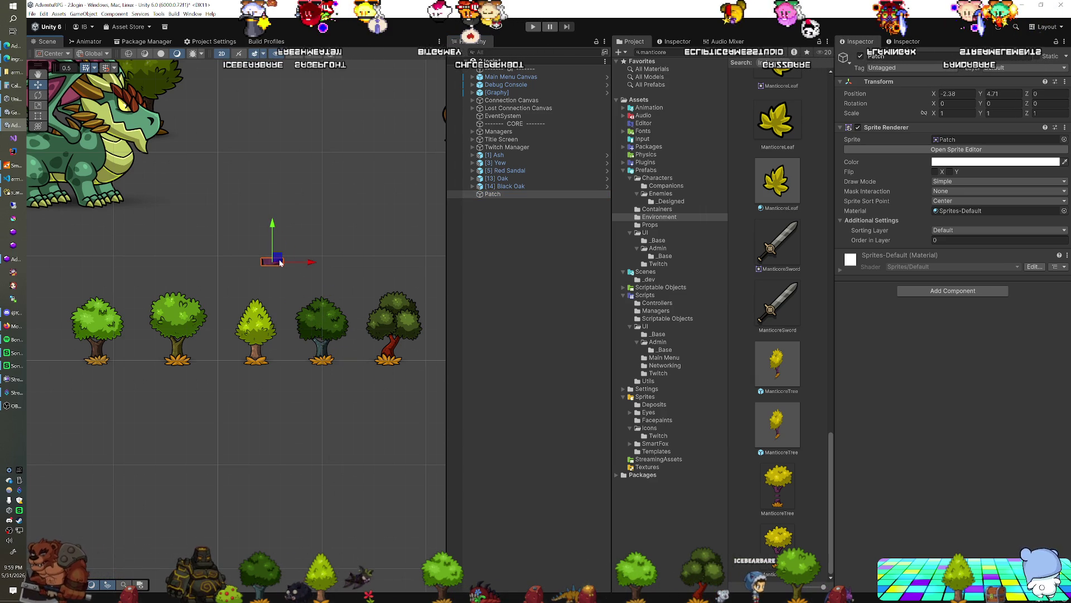
click(563, 173)
click(514, 194)
key(Delete)
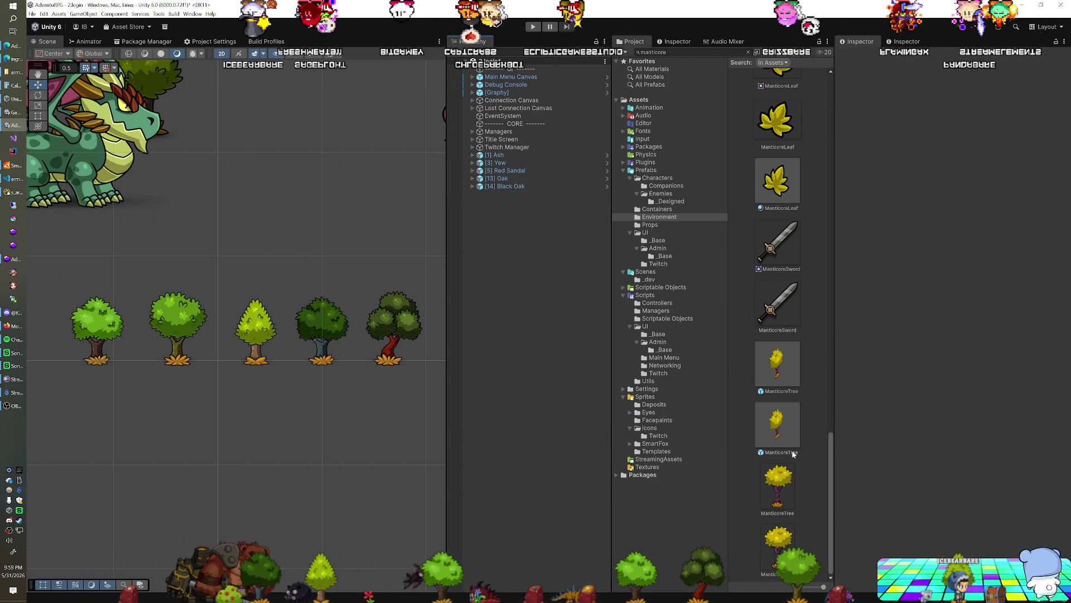
Preview the ManticoreTree texture, then place a ManticoreTree prefab instance in the scene.
click(781, 483)
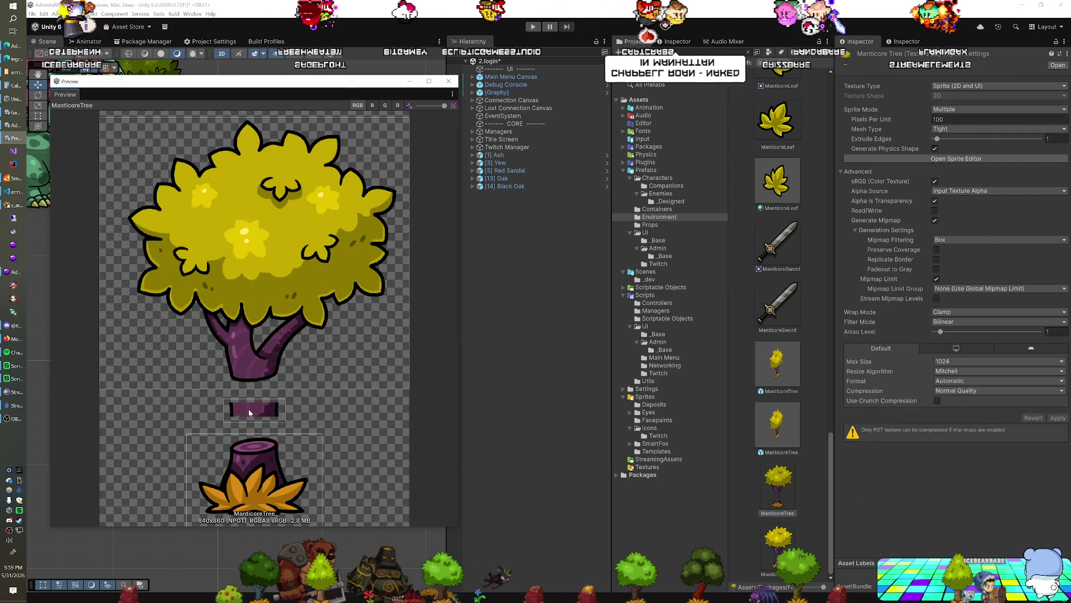
click(443, 83)
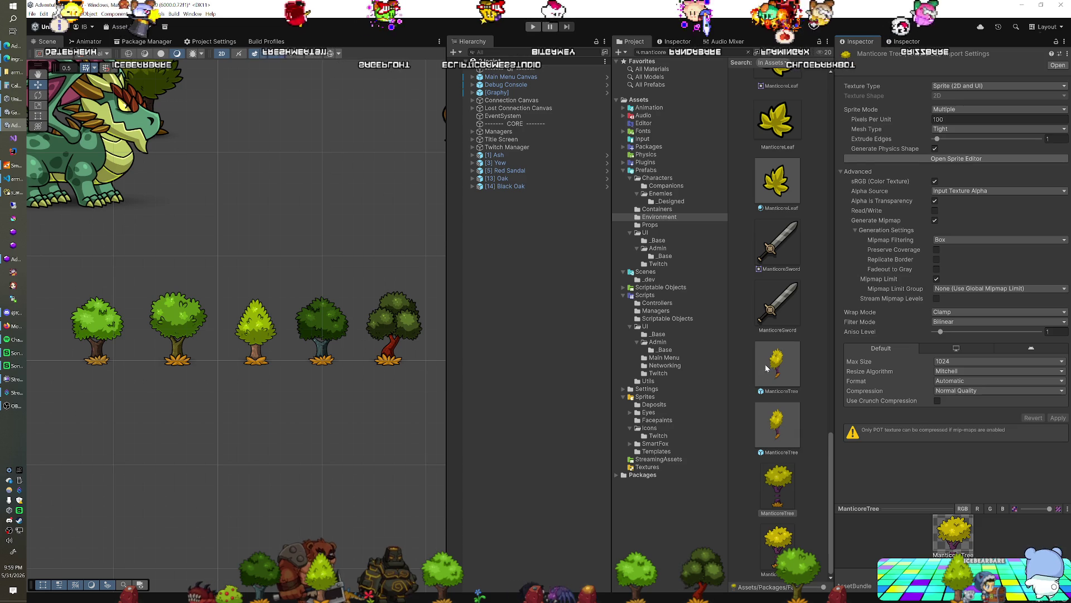
drag(769, 369, 561, 304)
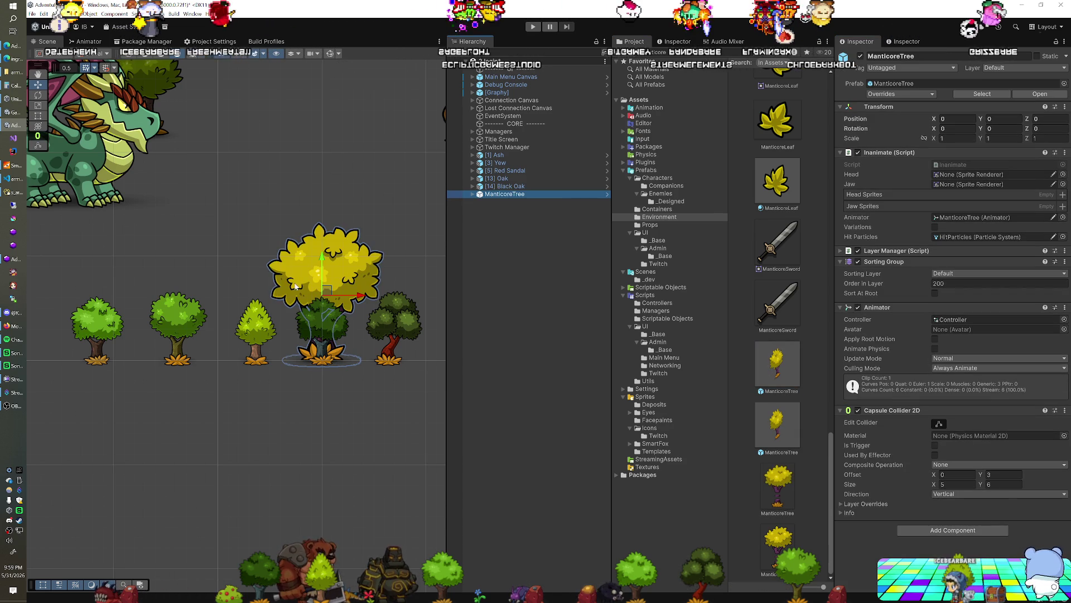
scroll(286, 285, down, 1)
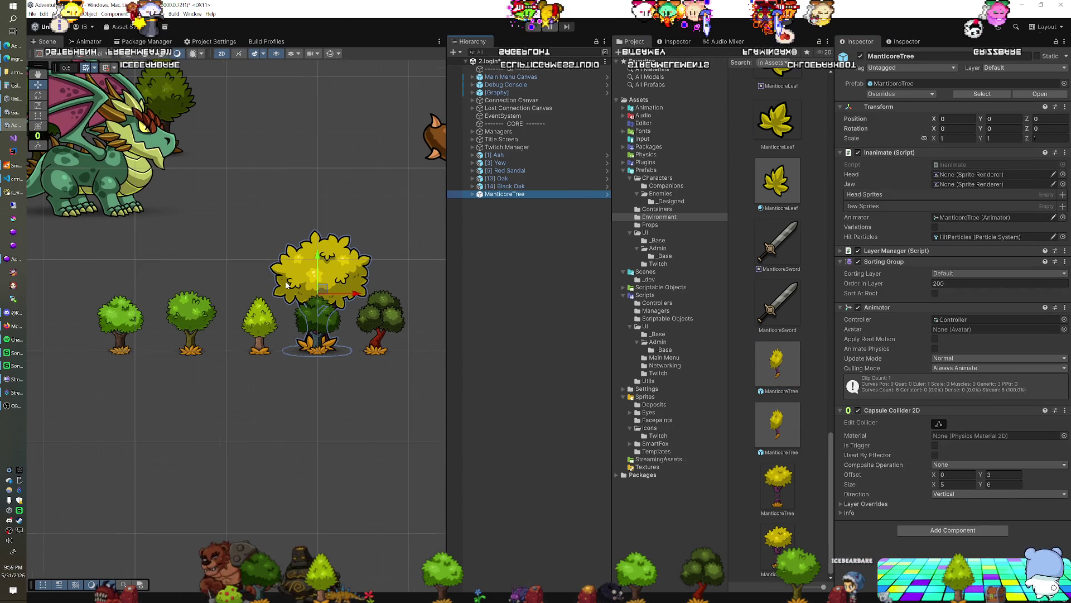
drag(289, 280, 208, 296)
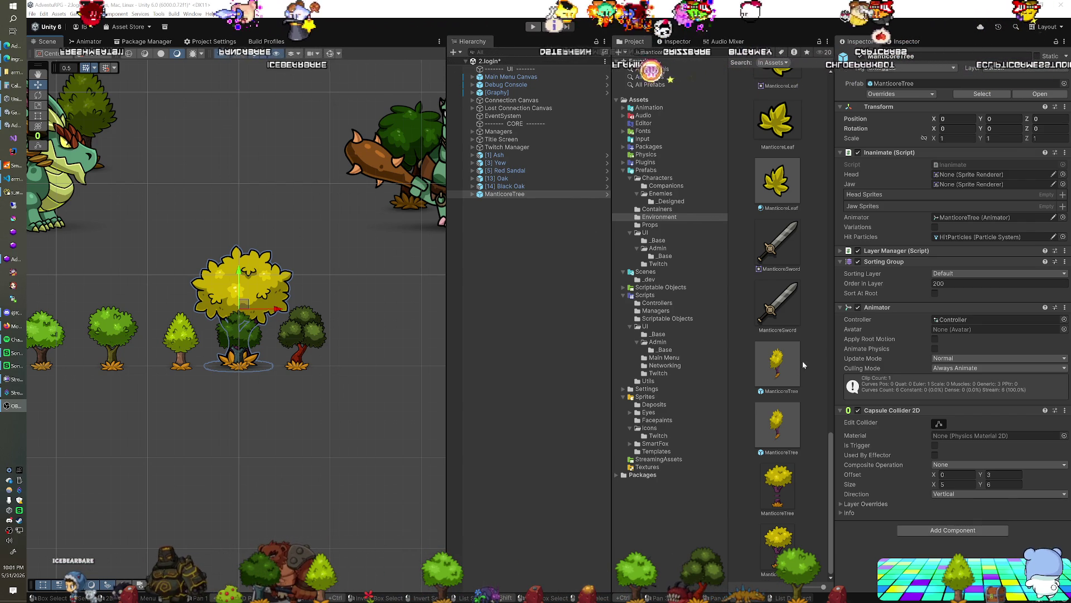
Select the ManticoreTree prefab asset in the 'manticore' search results.
click(777, 364)
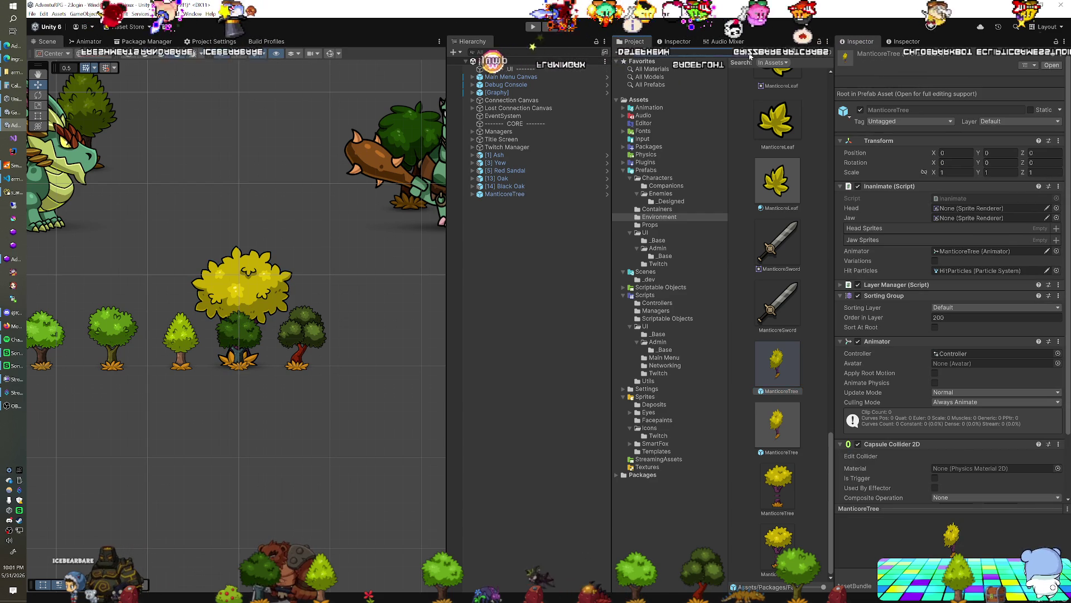
Reveal the FarmPack/Trees folder, add a MapleTree instance, and glance at the admin item list.
click(719, 52)
scroll(783, 167, down, 5)
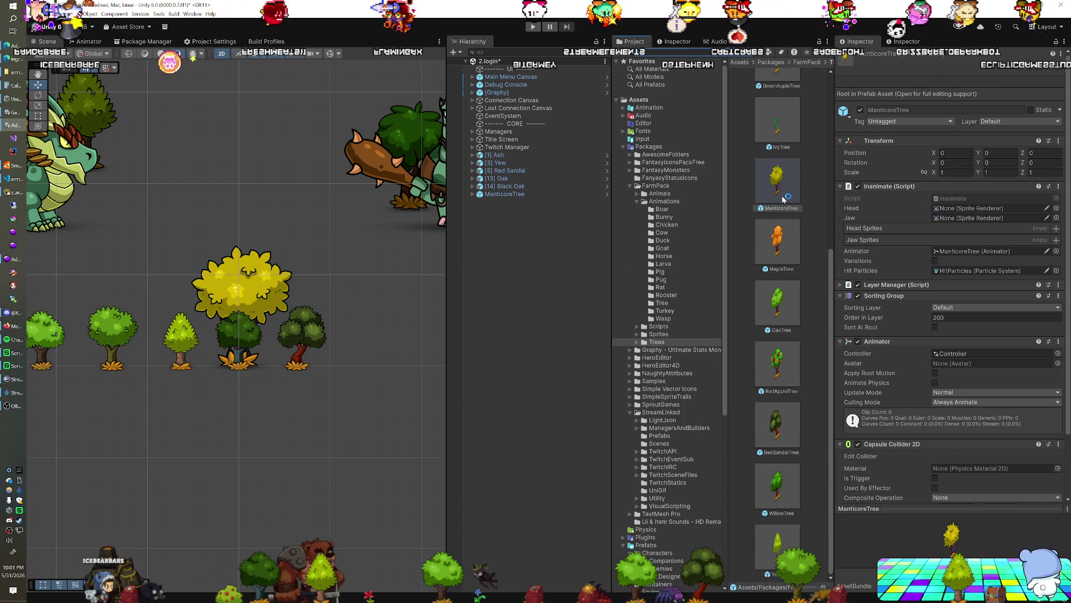
scroll(783, 198, up, 7)
scroll(783, 195, down, 1)
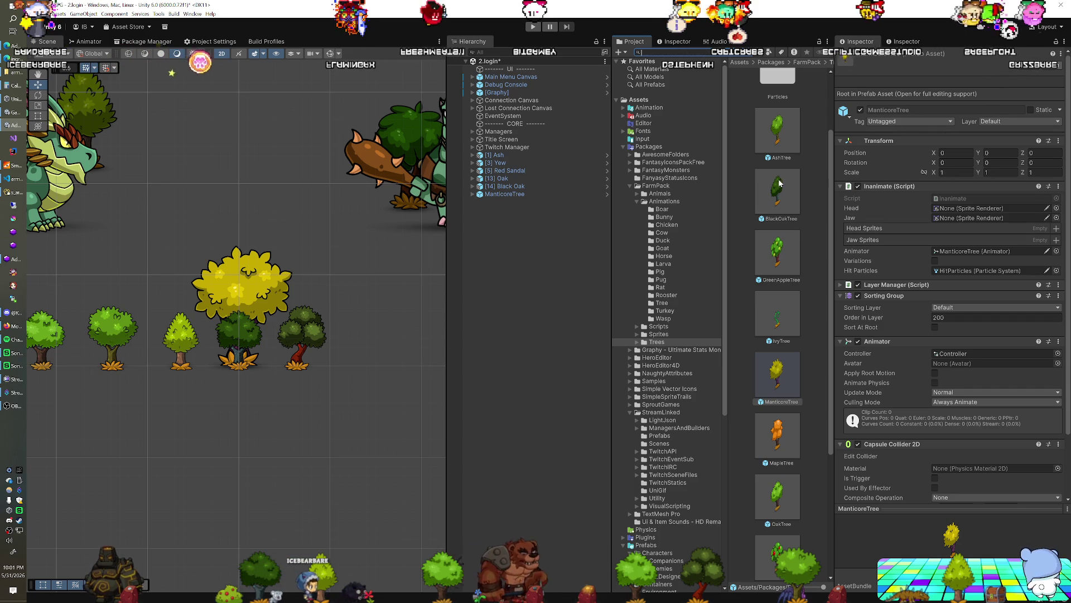
scroll(780, 187, down, 2)
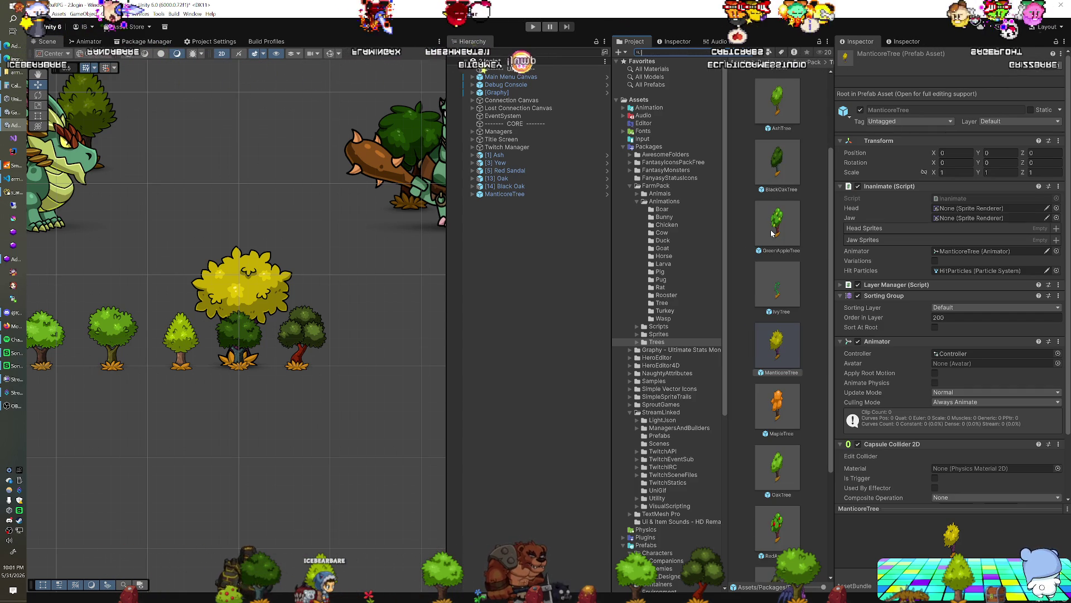
scroll(770, 231, down, 4)
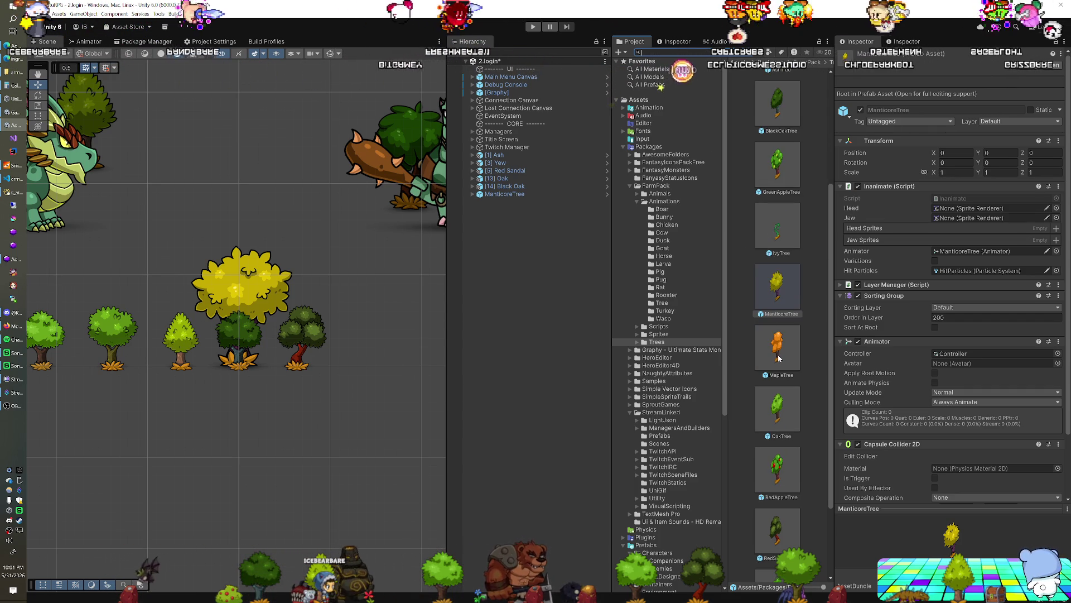
drag(779, 357, 556, 297)
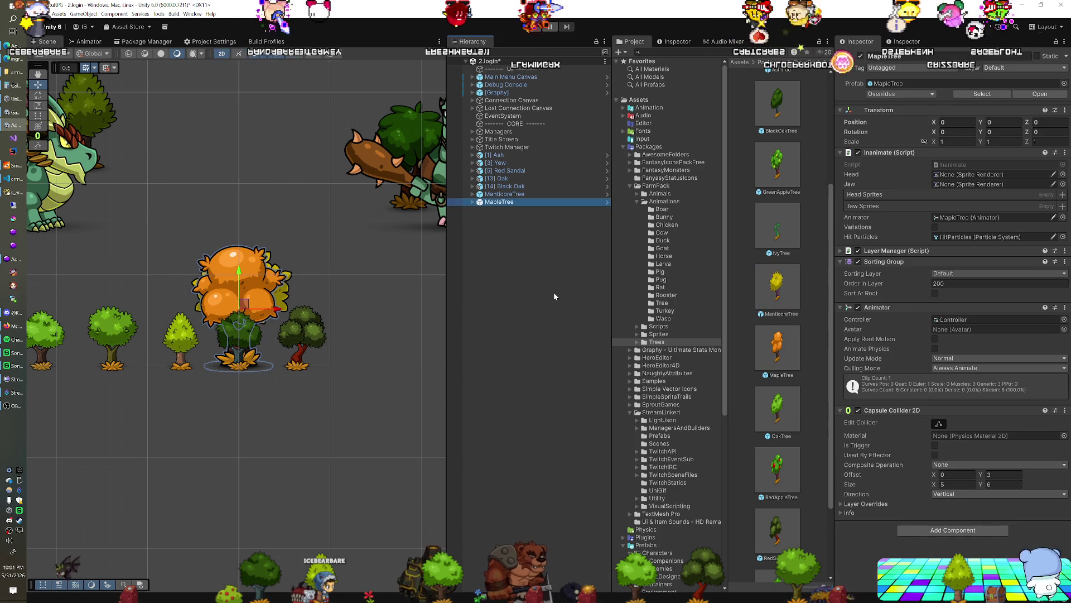
key(alt+Tab)
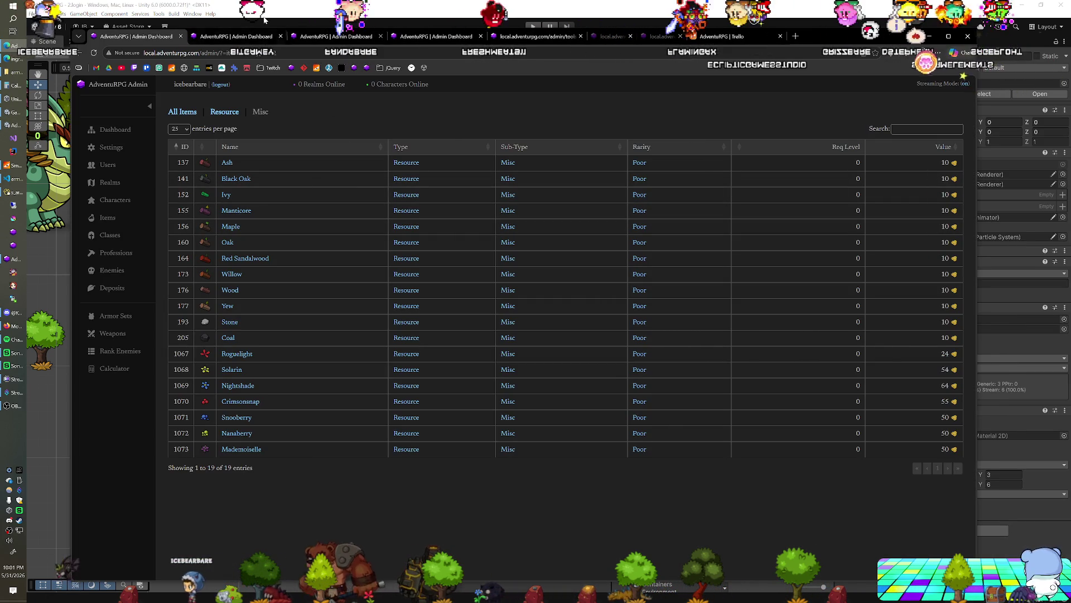
key(alt+Tab)
Add a WillowTree prefab instance and move it right to X 8.44.
scroll(782, 349, down, 2)
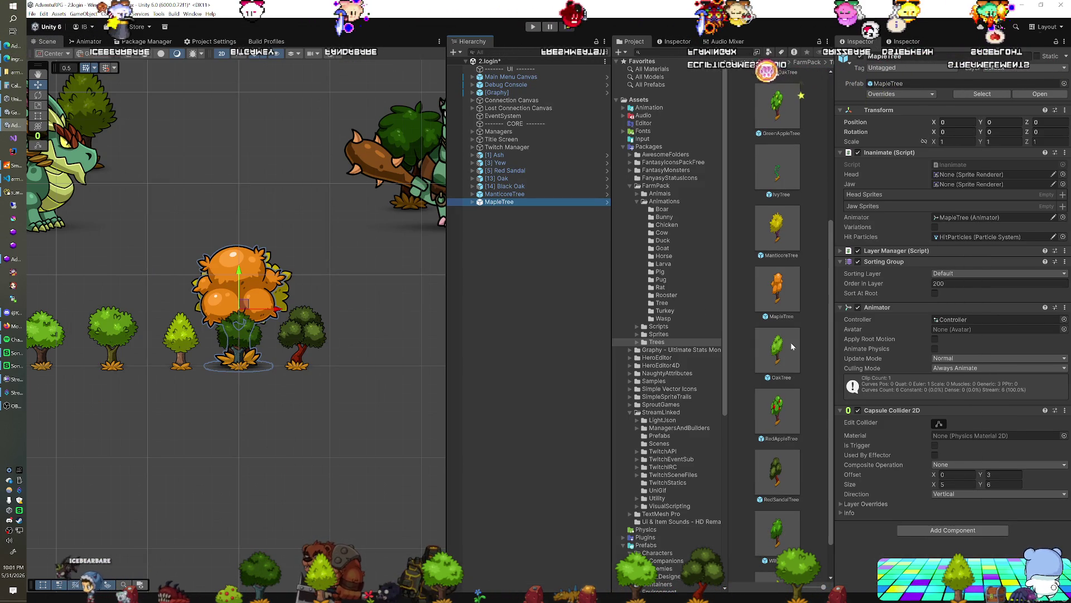
scroll(782, 349, down, 2)
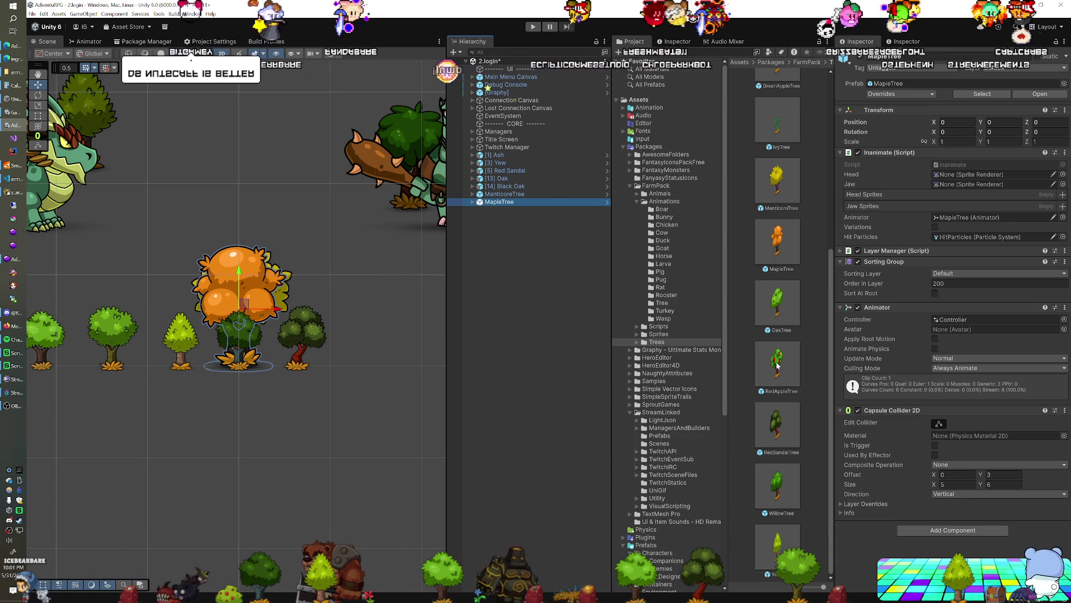
drag(778, 485, 603, 371)
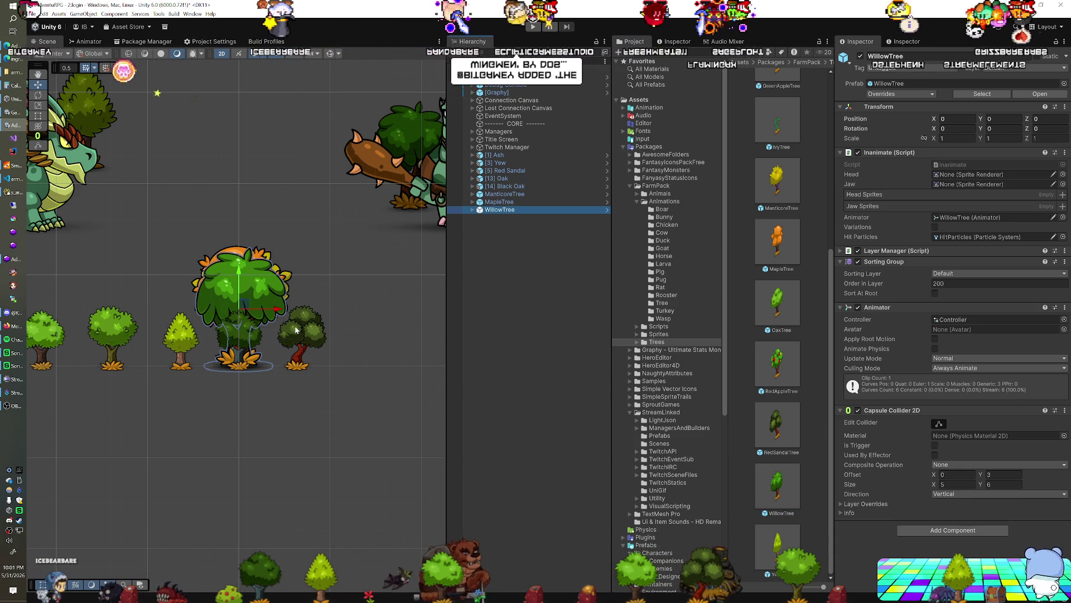
scroll(290, 330, down, 2)
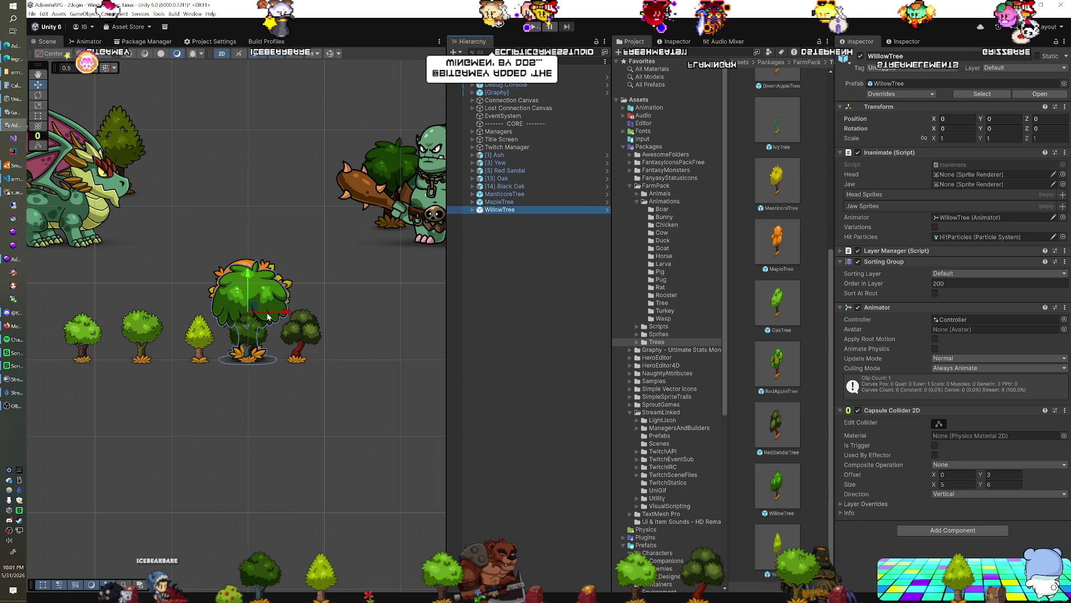
drag(272, 315, 402, 316)
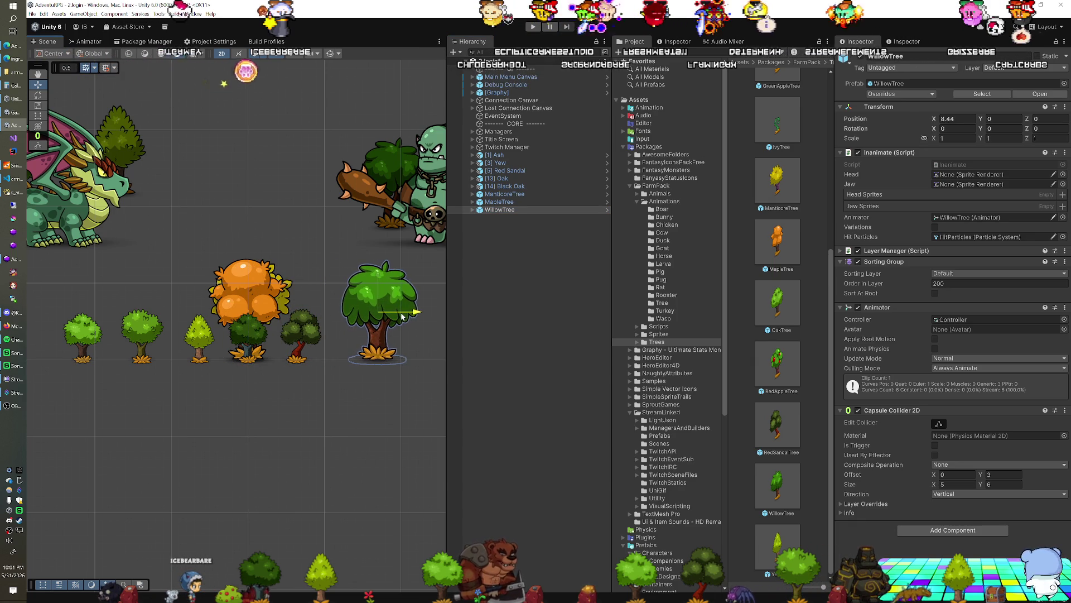
Shift the MapleTree to the row's left end at X -14.09.
click(510, 203)
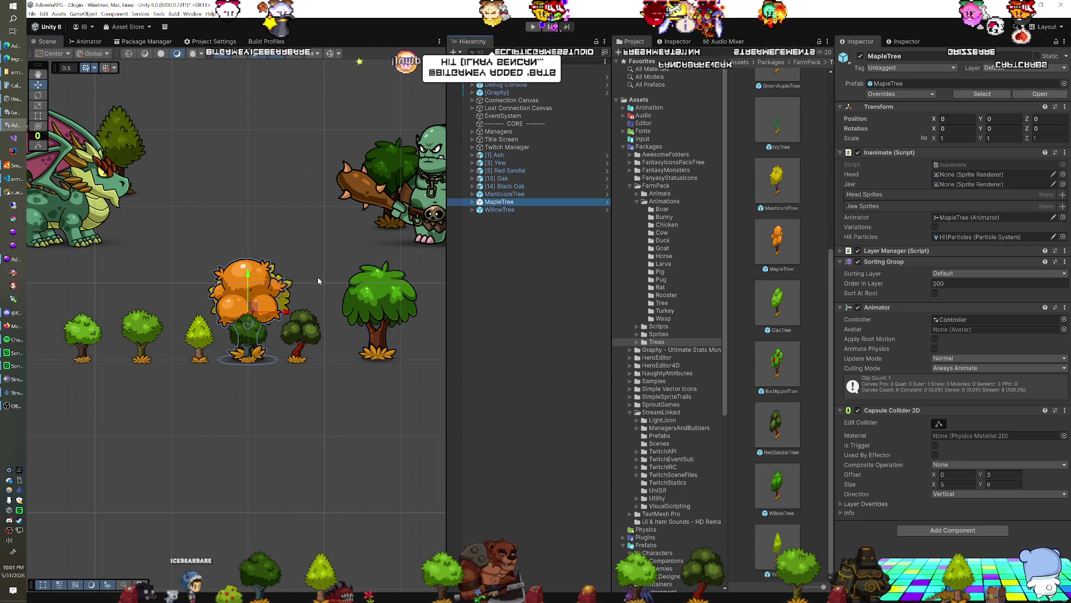
drag(293, 316, 62, 325)
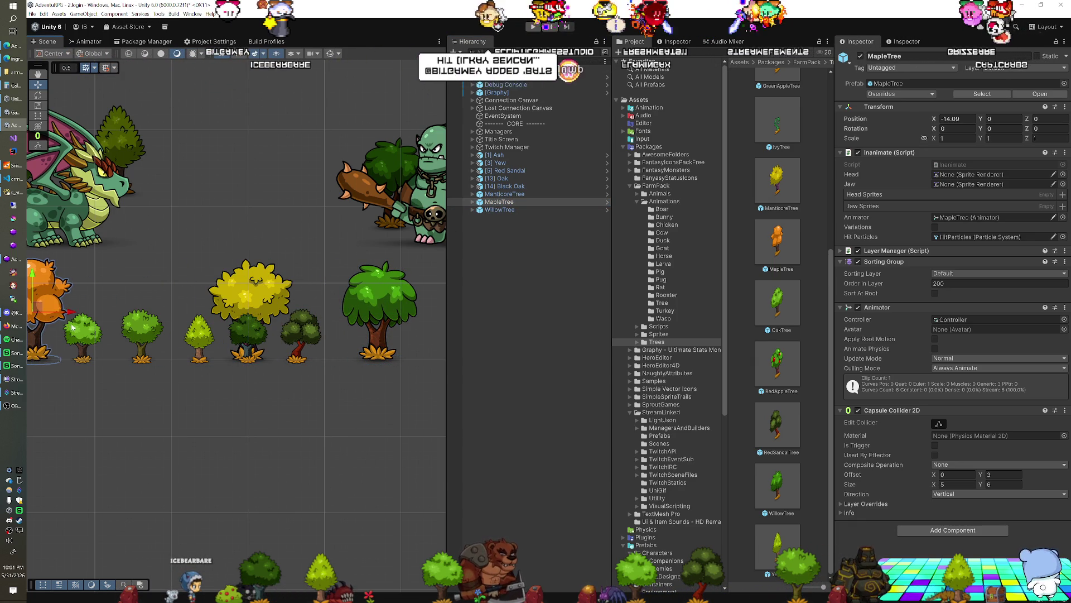
double_click(550, 202)
click(524, 195)
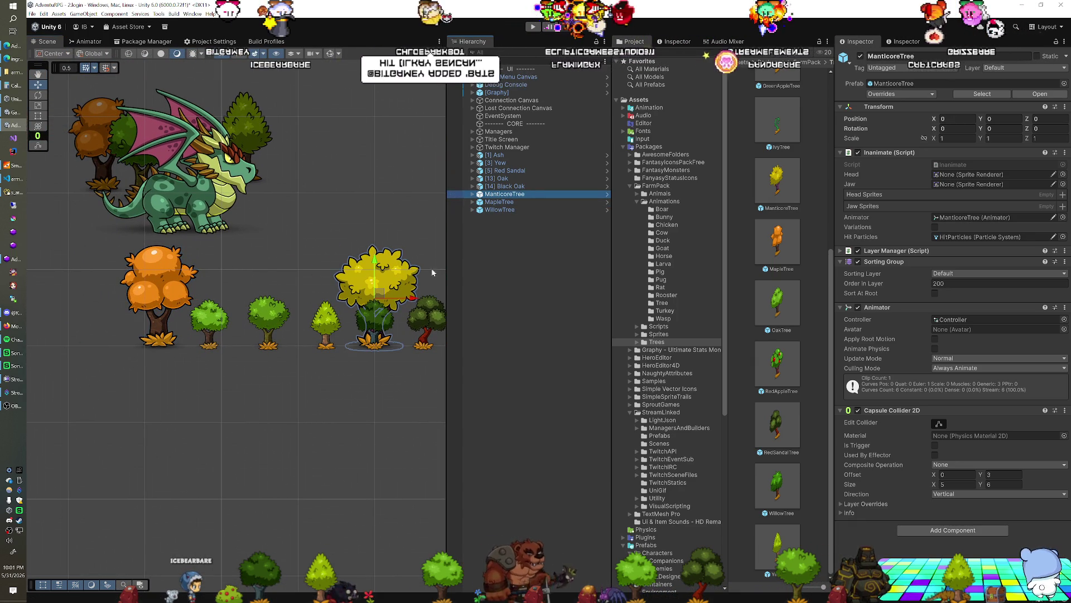
Move ManticoreTree to X -19.72 beside the Maple tree, then pan across the tree row.
drag(413, 302, 111, 305)
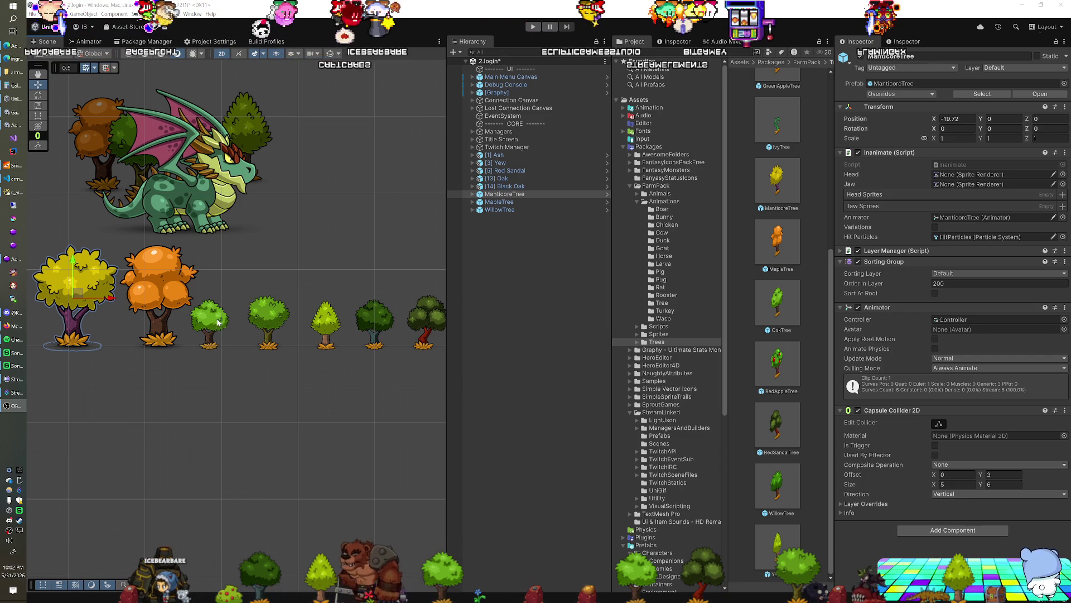
mouse_move(238, 265)
mouse_down()
mouse_move(163, 283)
mouse_move(125, 275)
mouse_move(256, 276)
mouse_up()
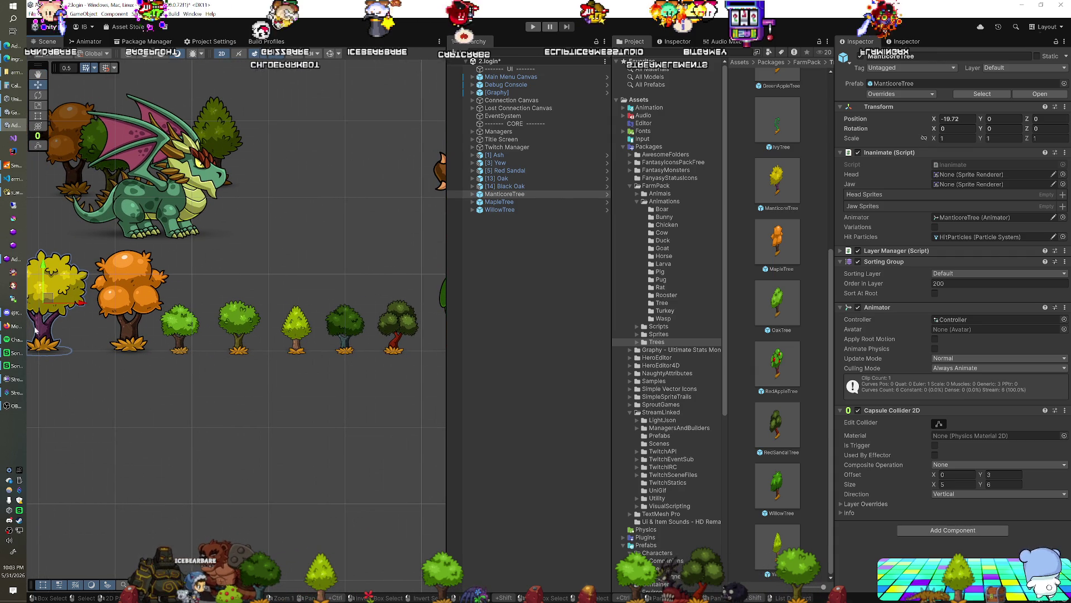
scroll(188, 286, right, 5)
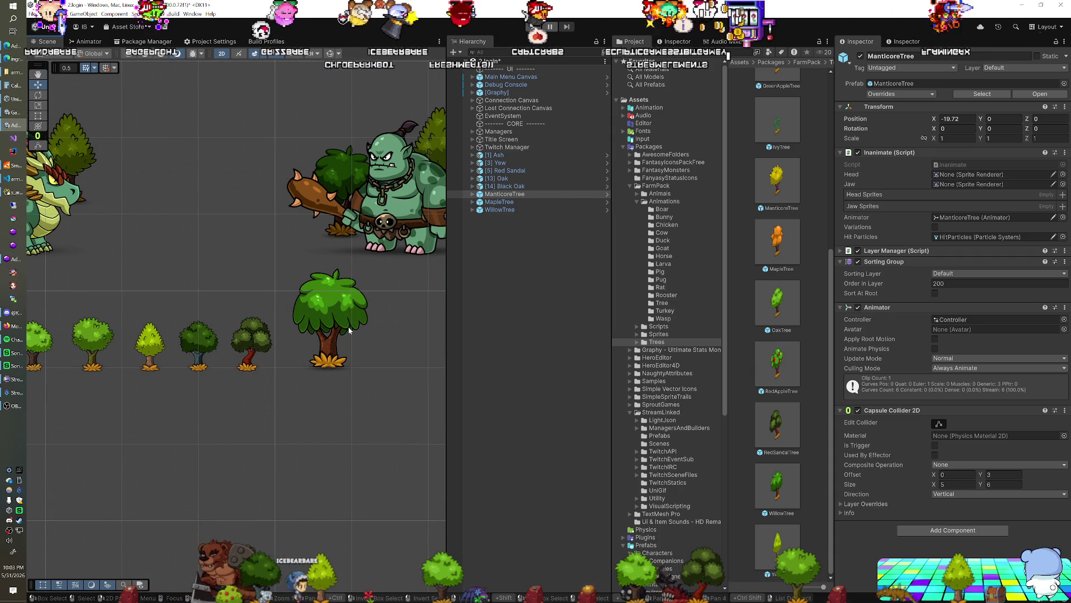
mouse_move(109, 263)
mouse_down()
mouse_move(195, 252)
mouse_move(178, 255)
mouse_up()
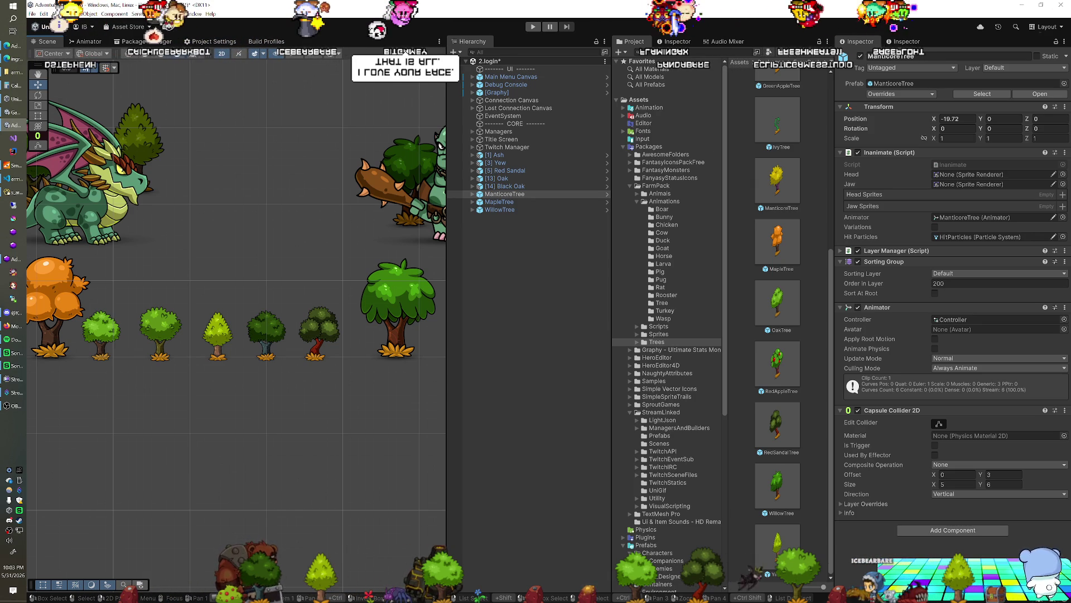
In the browser's AdventuRPG Trello board, add an 'Elephant companion' card to the Art list, then go back to Unity.
click(15, 48)
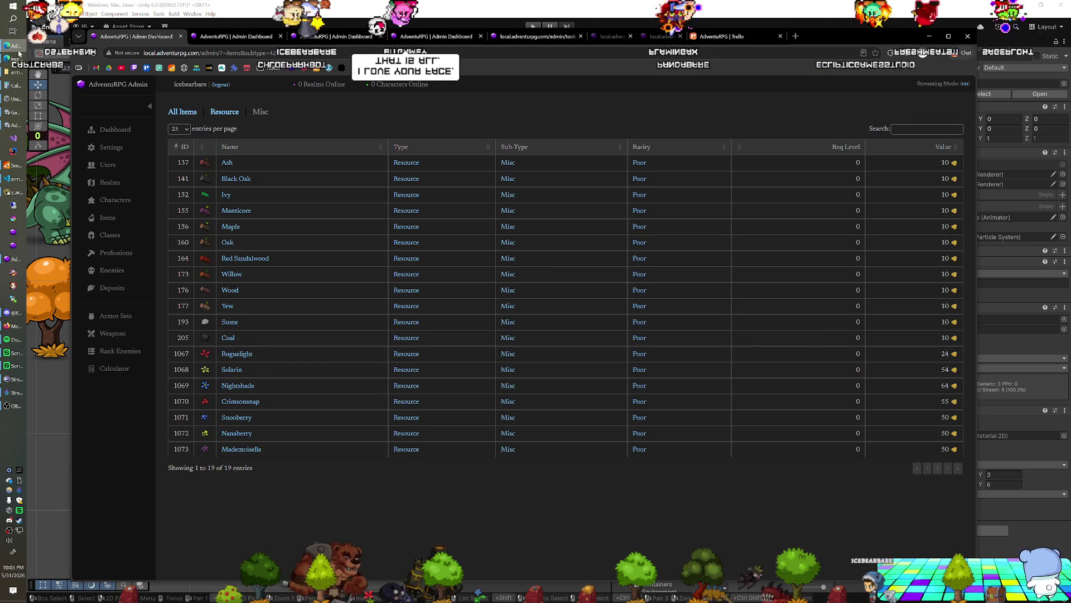
click(701, 37)
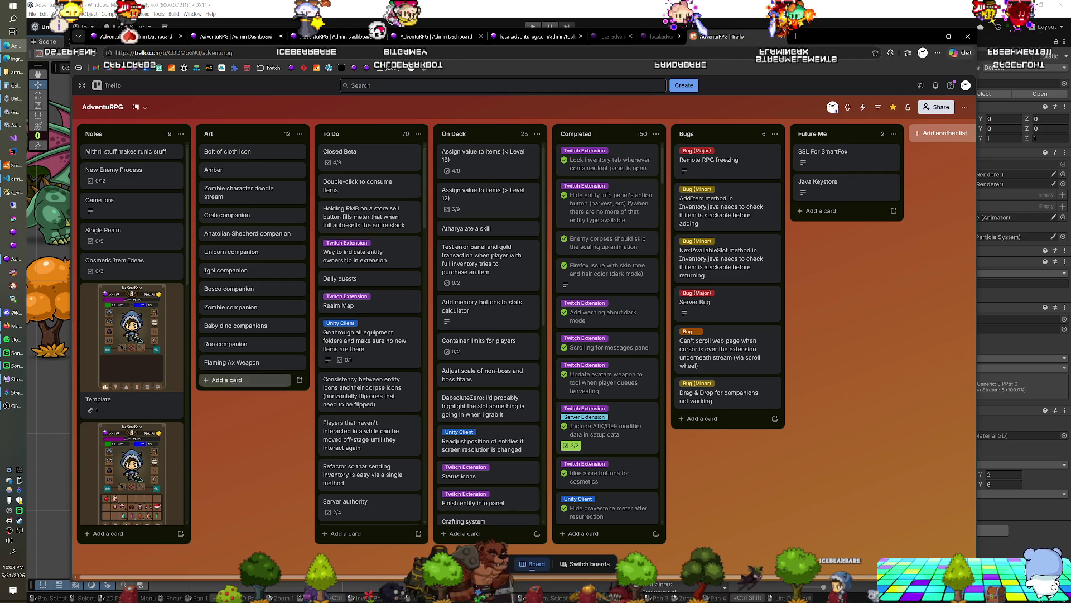
click(227, 380)
text(Elephan)
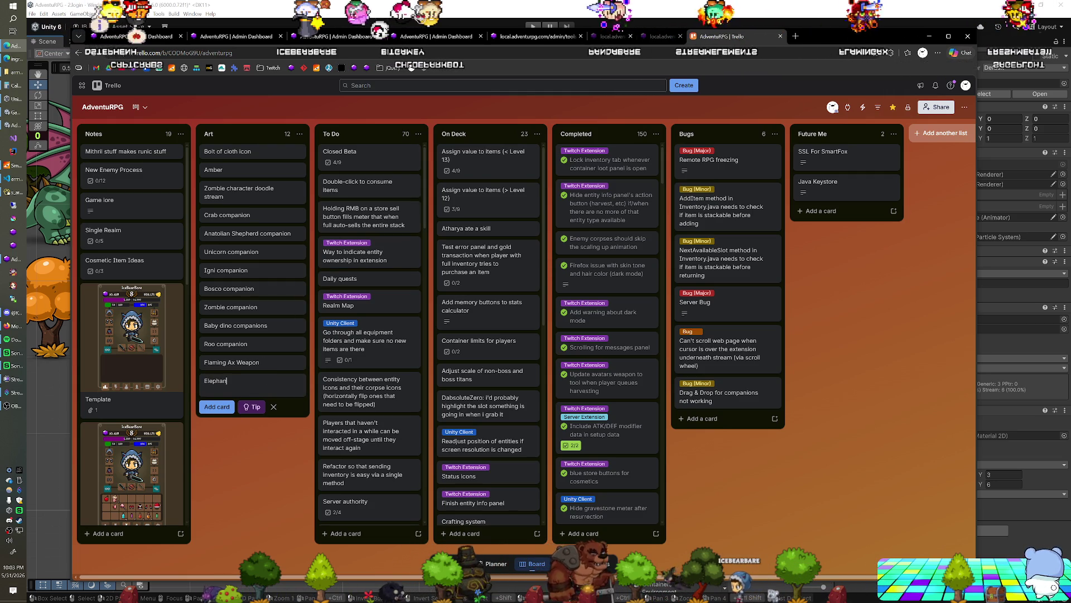
text(t companion)
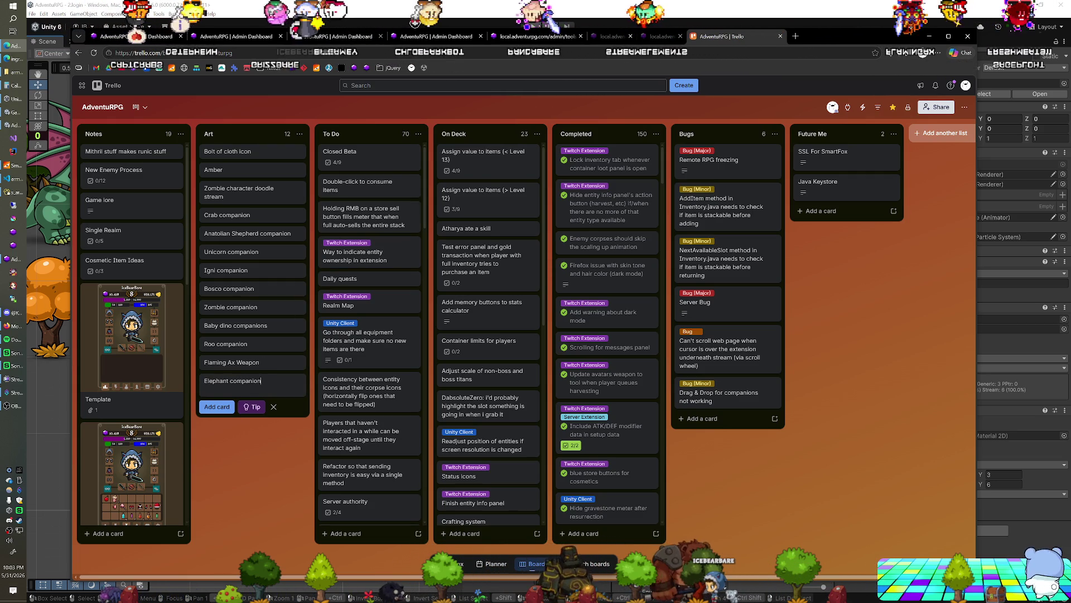
key(Return)
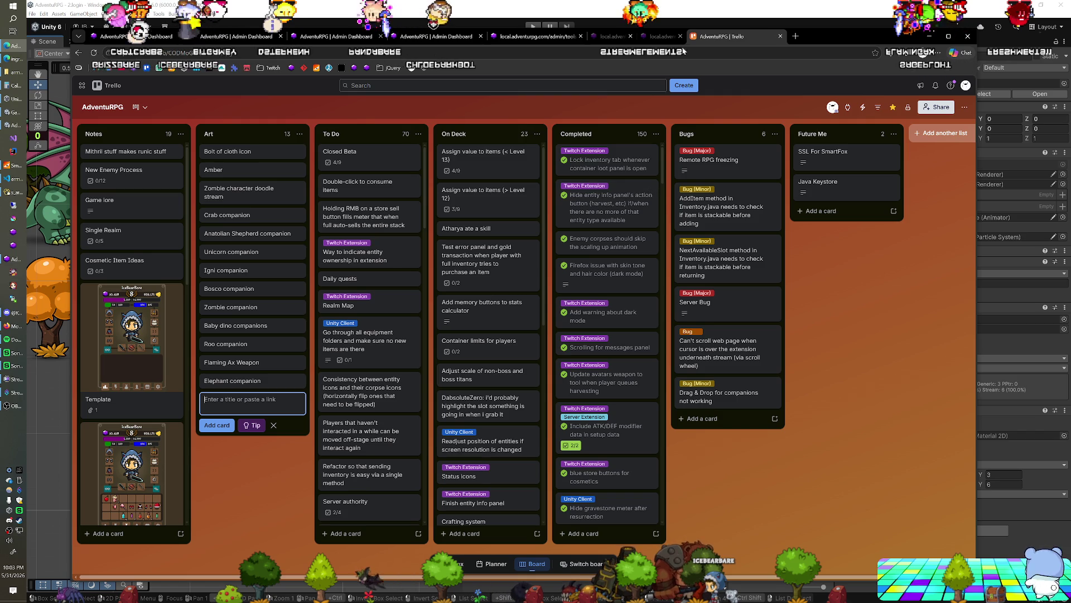
click(659, 20)
scroll(266, 282, down, 1)
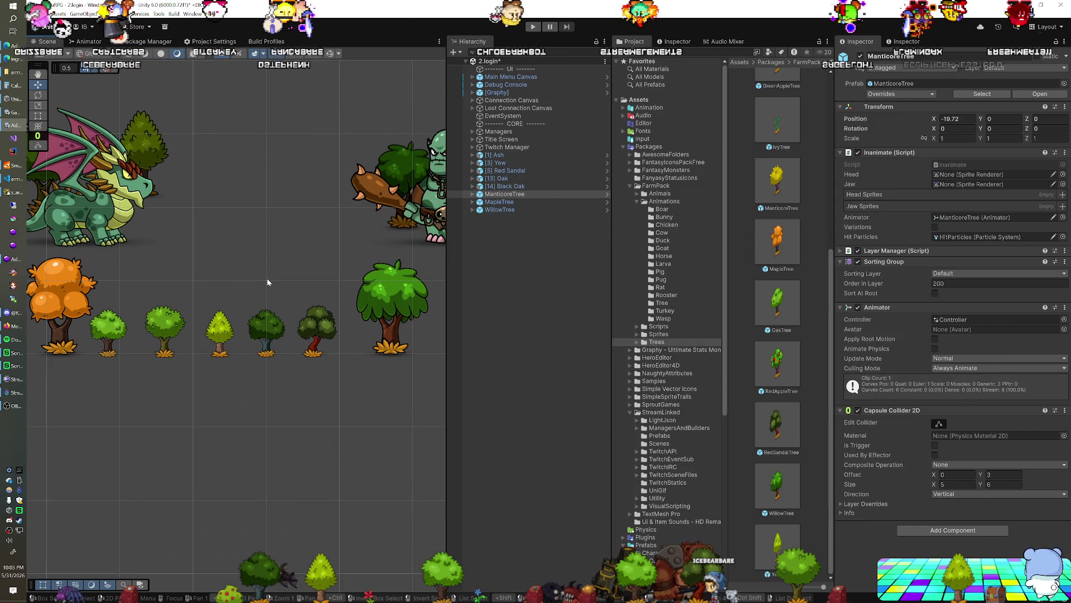
click(506, 202)
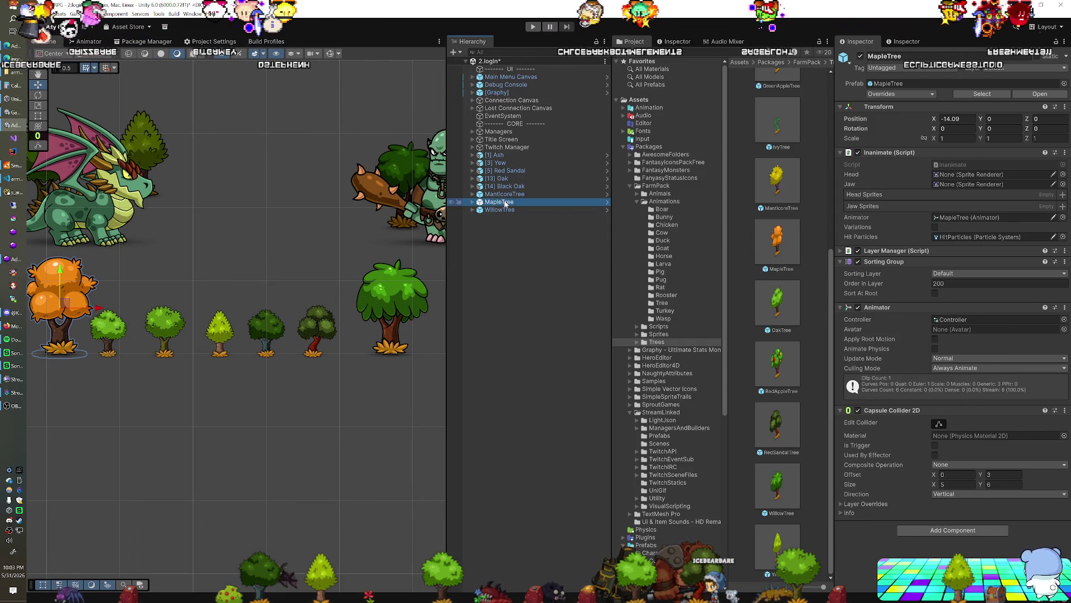
click(504, 210)
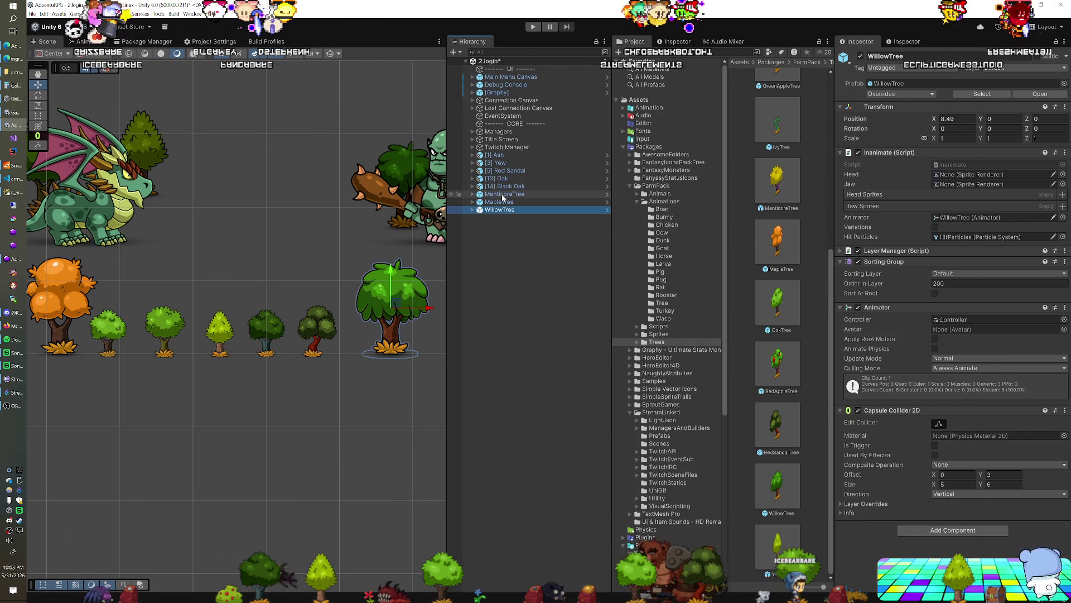
click(502, 202)
click(498, 211)
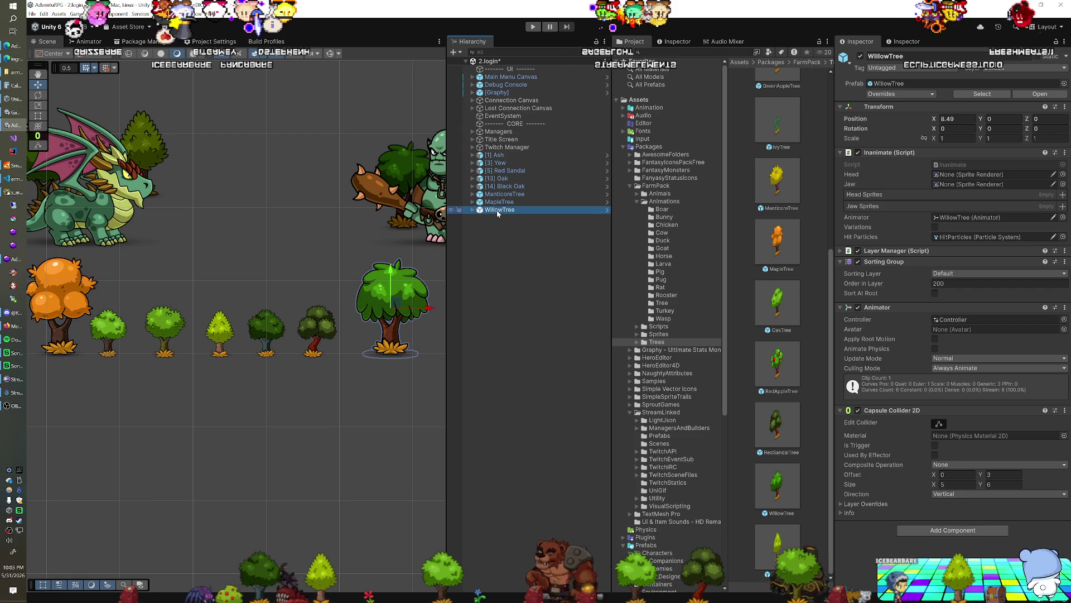
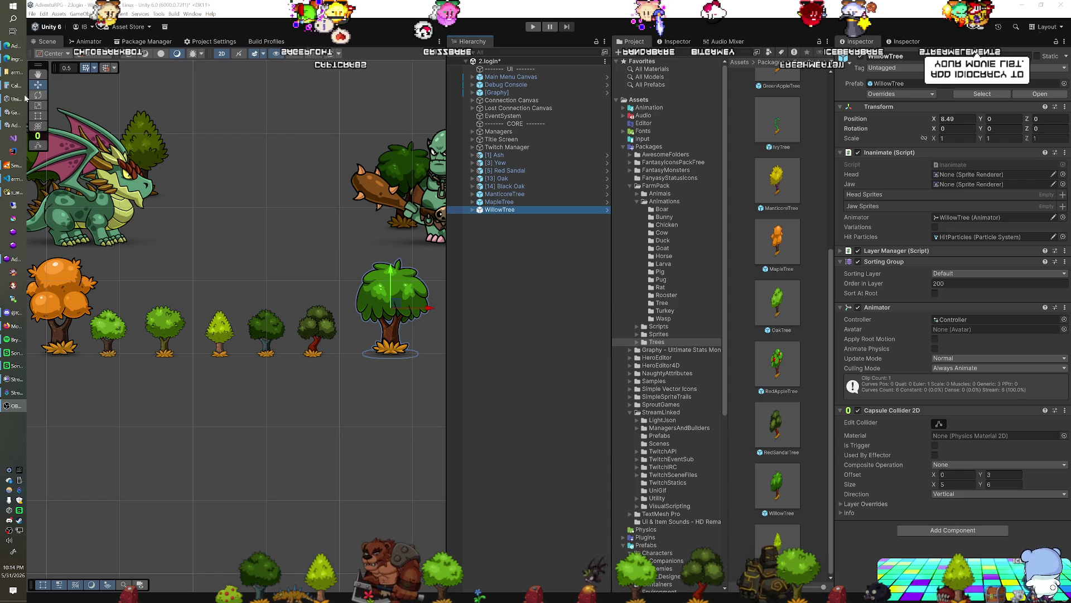
Bring the browser forward on the AdventuRPG Admin Dashboard tab listing the 19 Resource items.
click(14, 45)
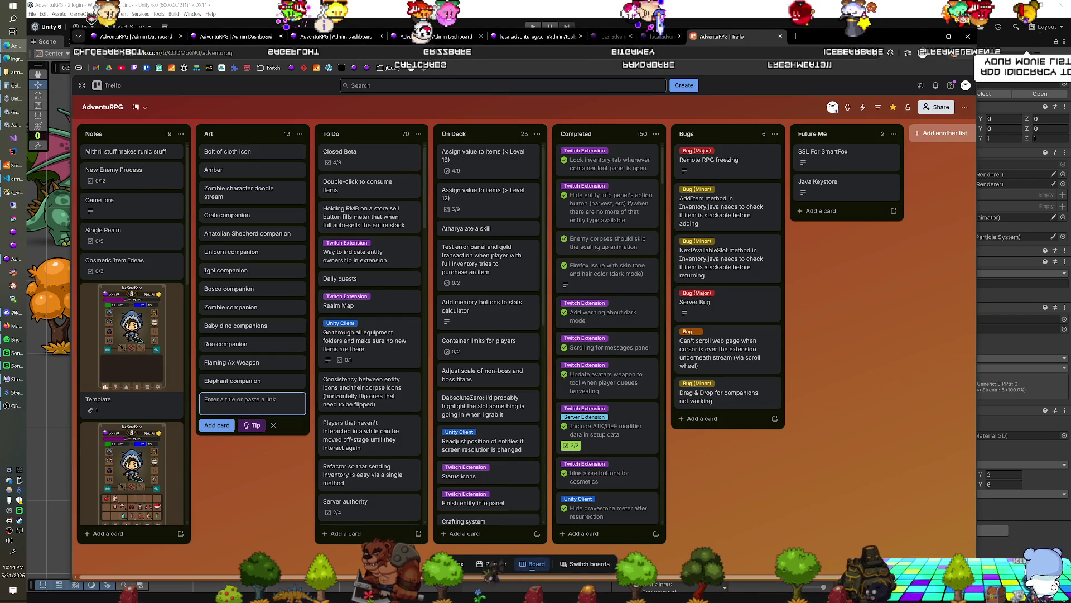
click(155, 37)
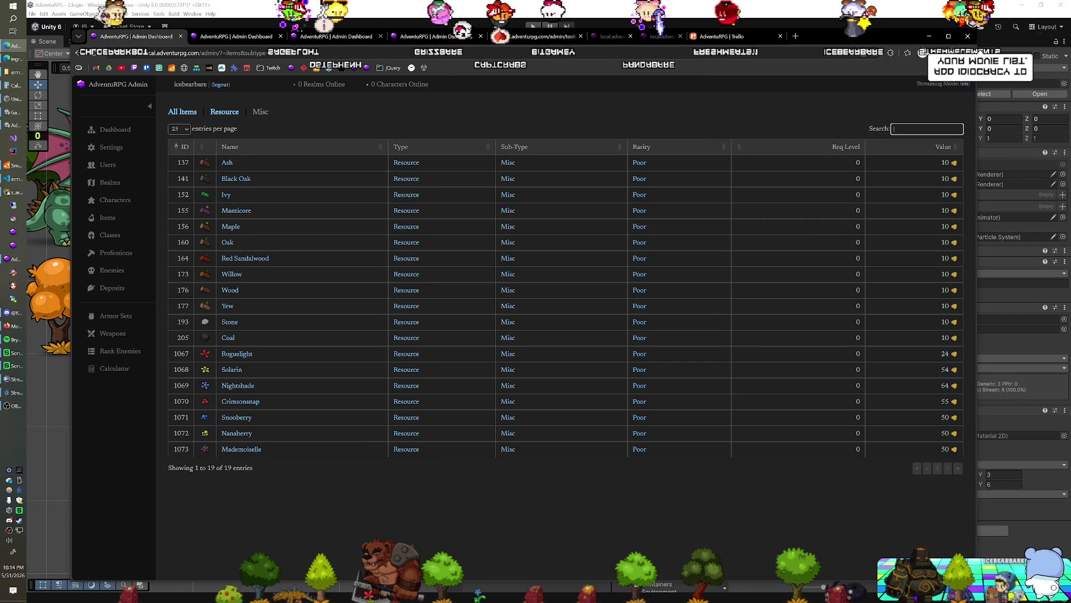
Filter All Items by 'gra' to show 6 of 978 matches, including Grapes and Graveyard Clothes.
text(gra)
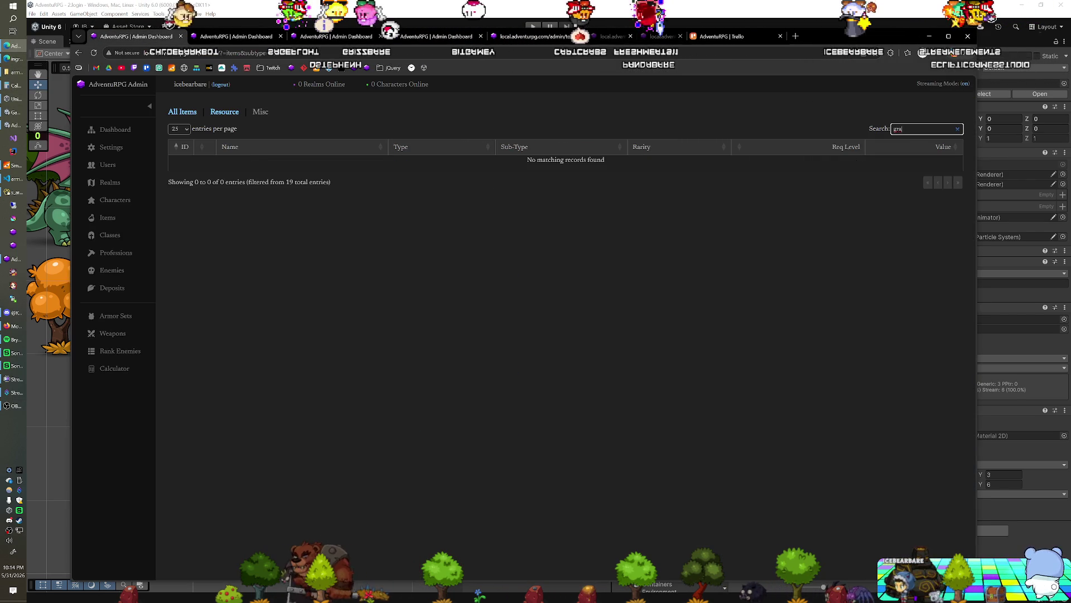
click(167, 110)
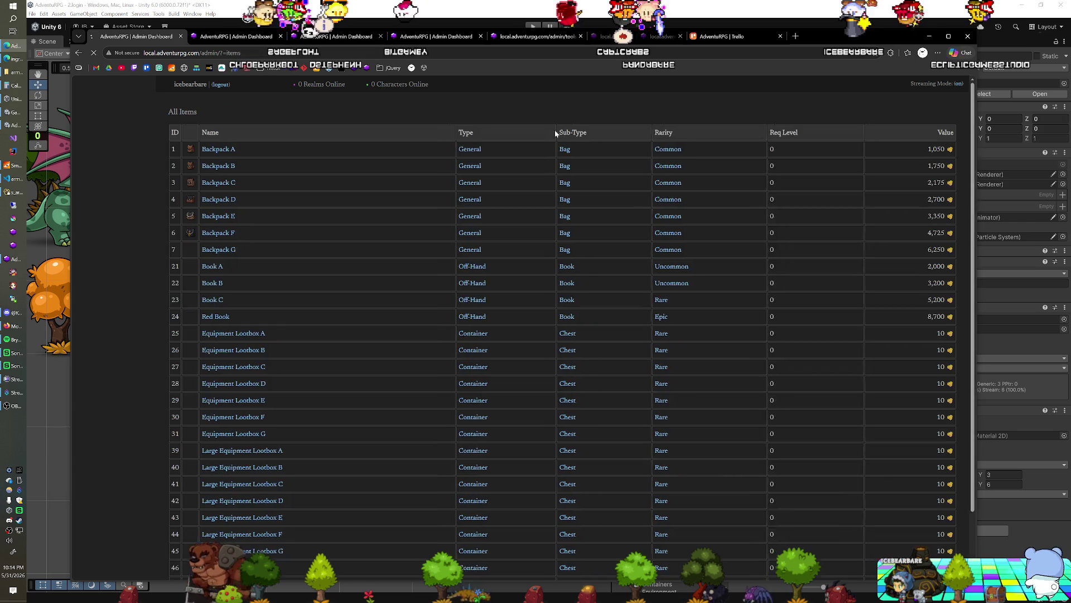
click(900, 129)
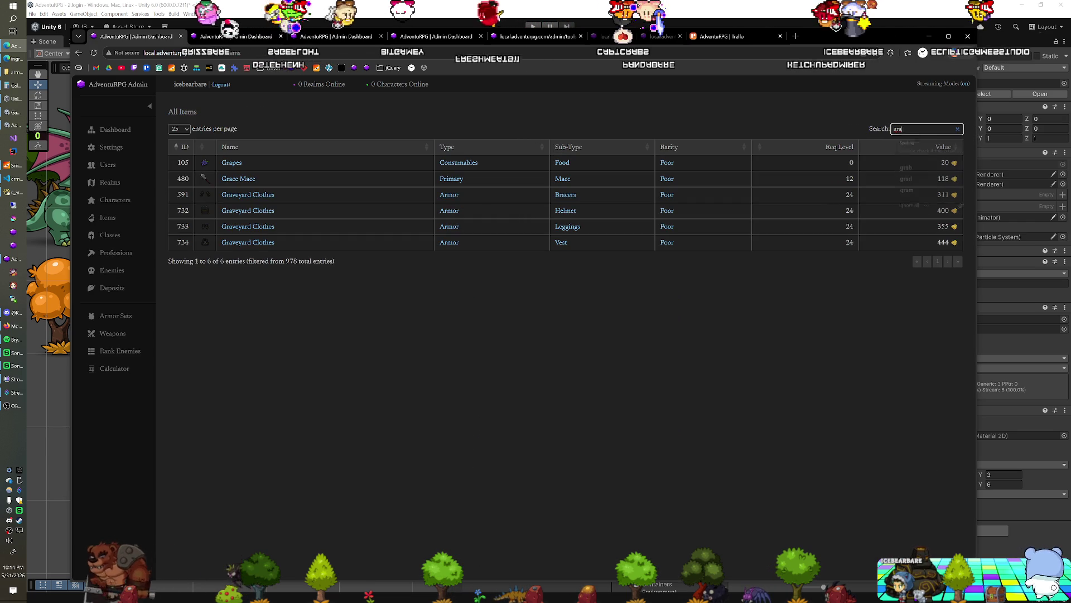
click(229, 163)
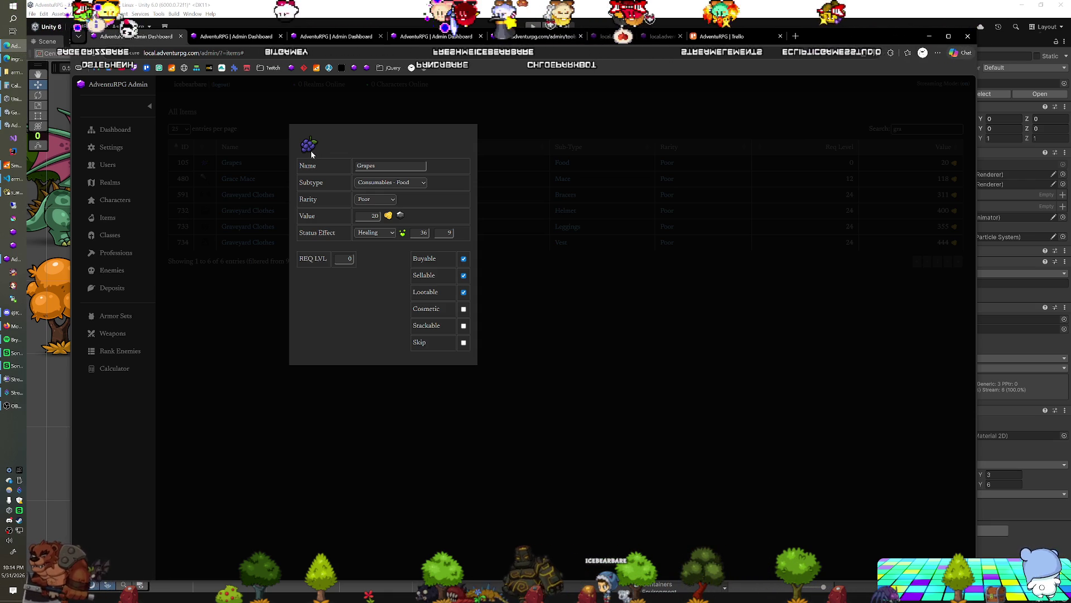
click(226, 283)
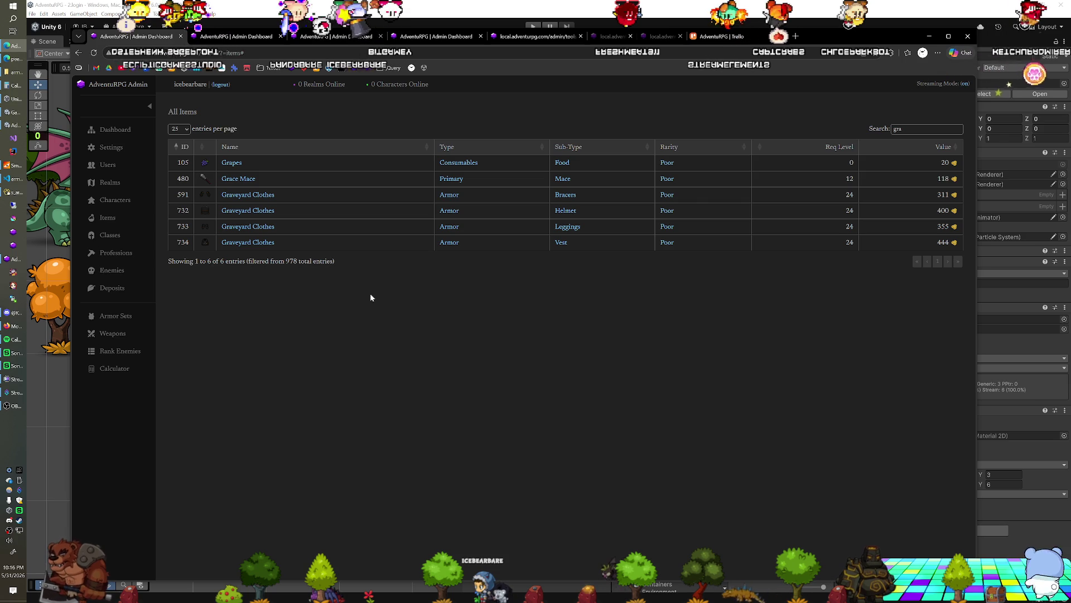
key(F7)
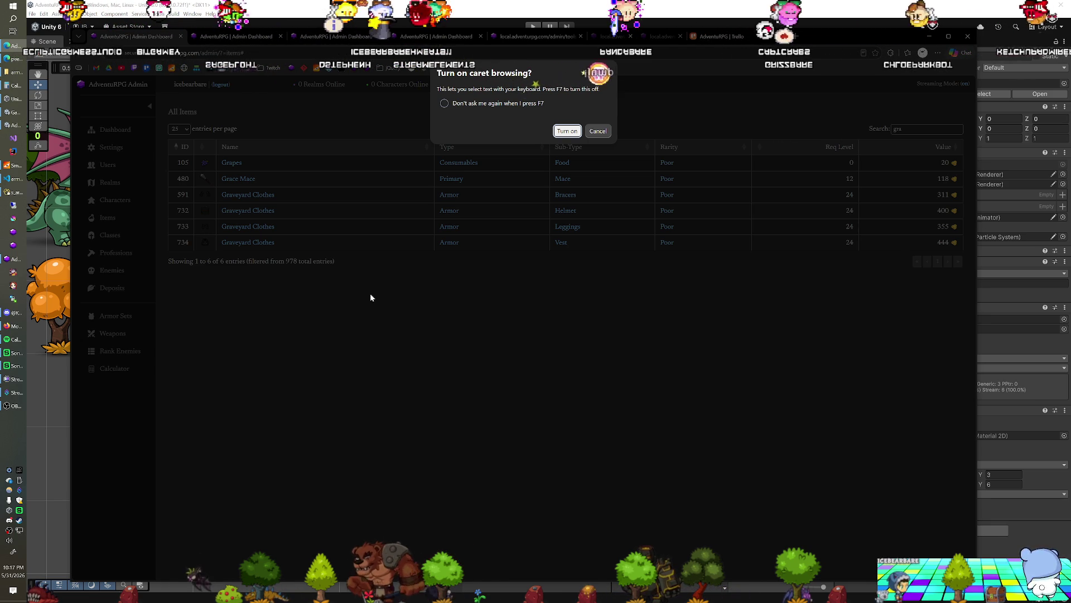
click(601, 130)
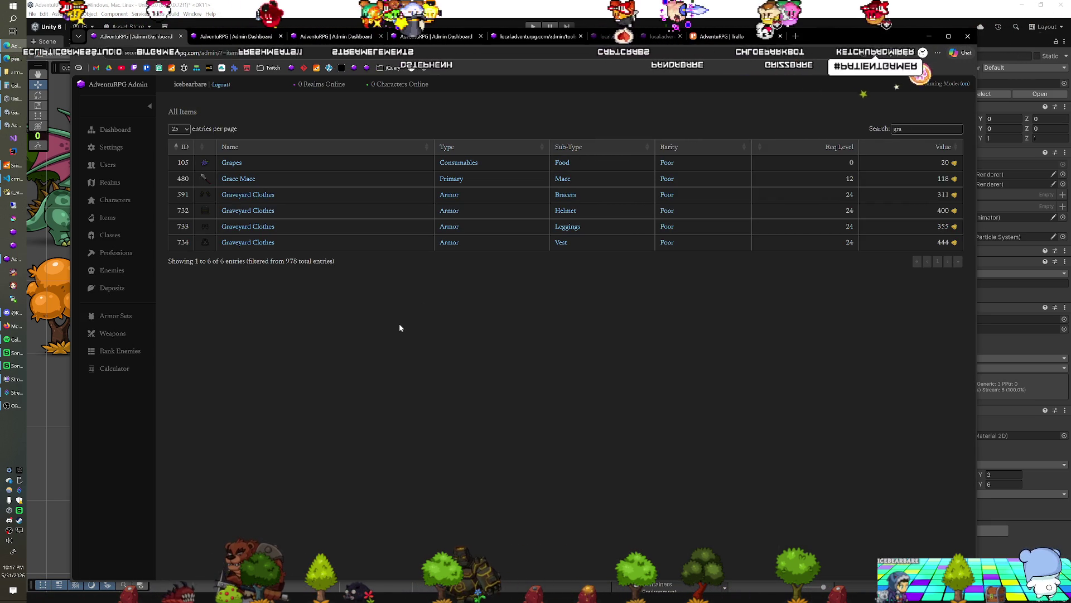
key(alt+Tab)
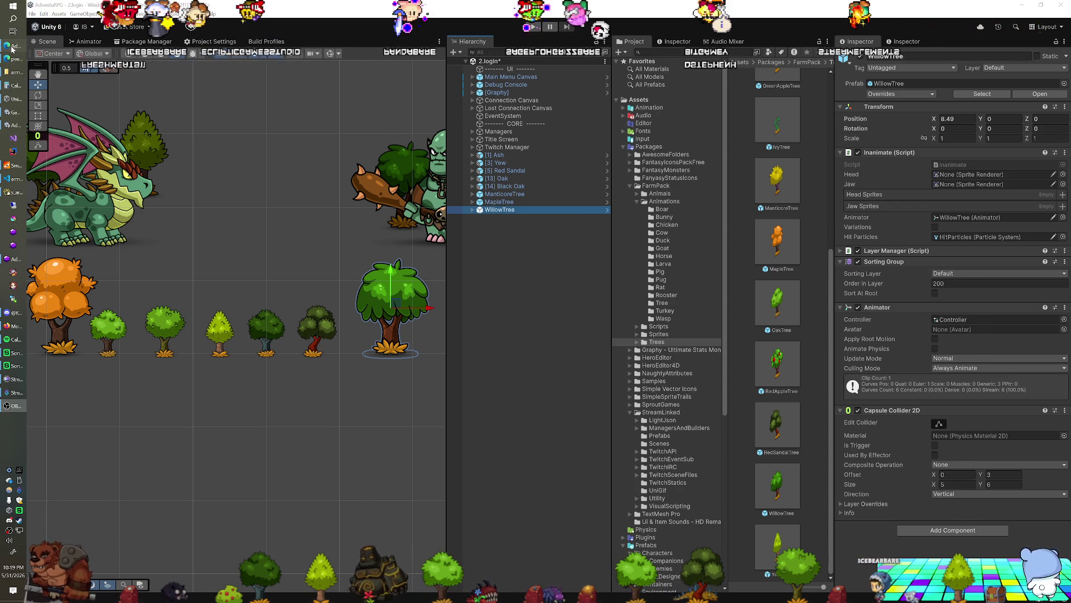
key(alt+Tab)
click(927, 129)
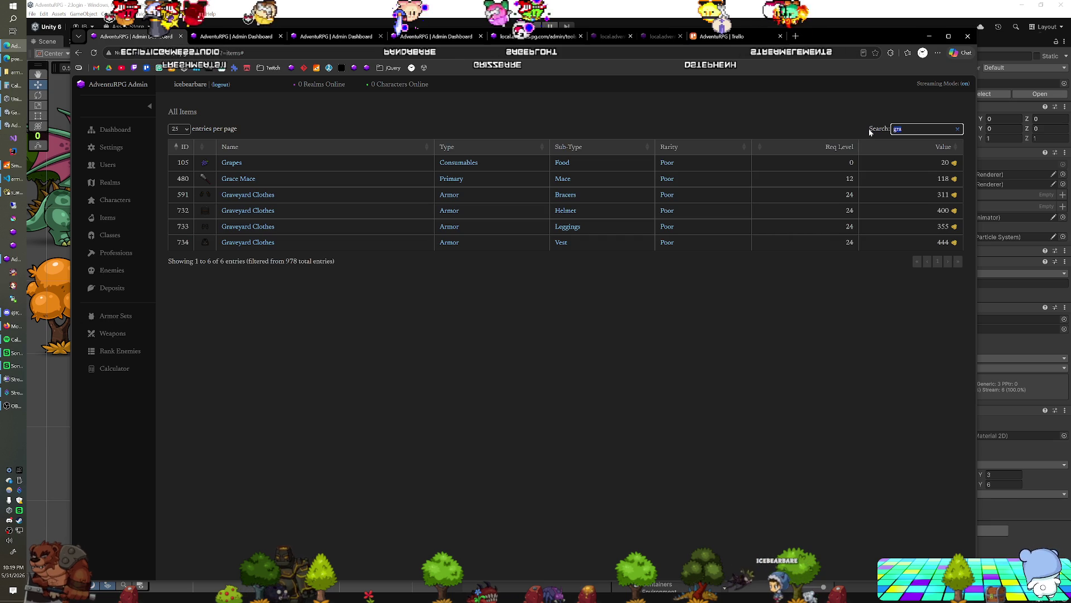
Search Resources for 'wood', then clear the search so all 19 Resource items list again.
text(wood)
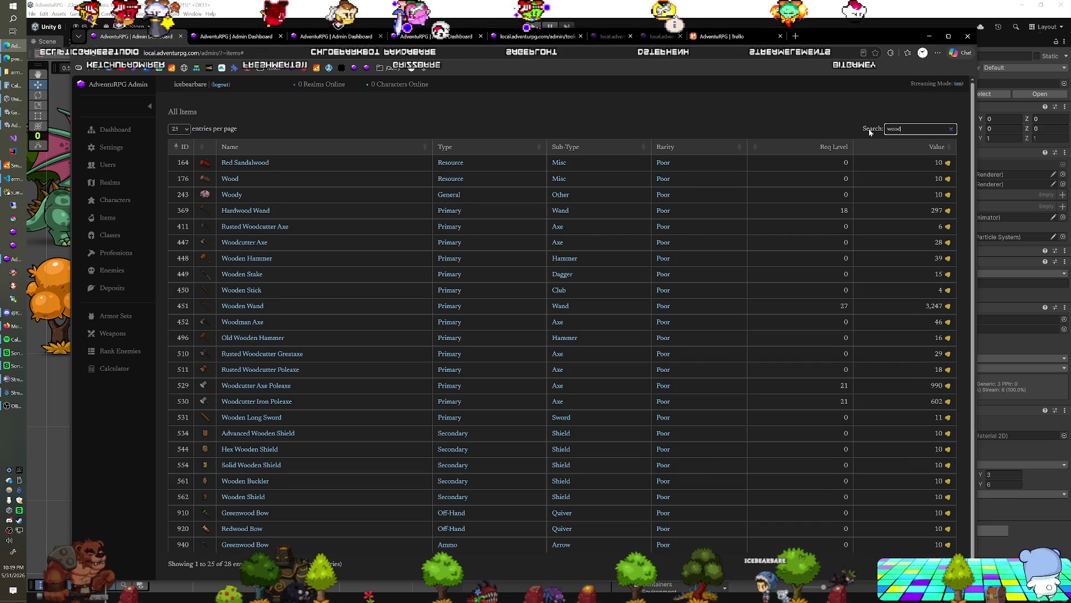
click(558, 179)
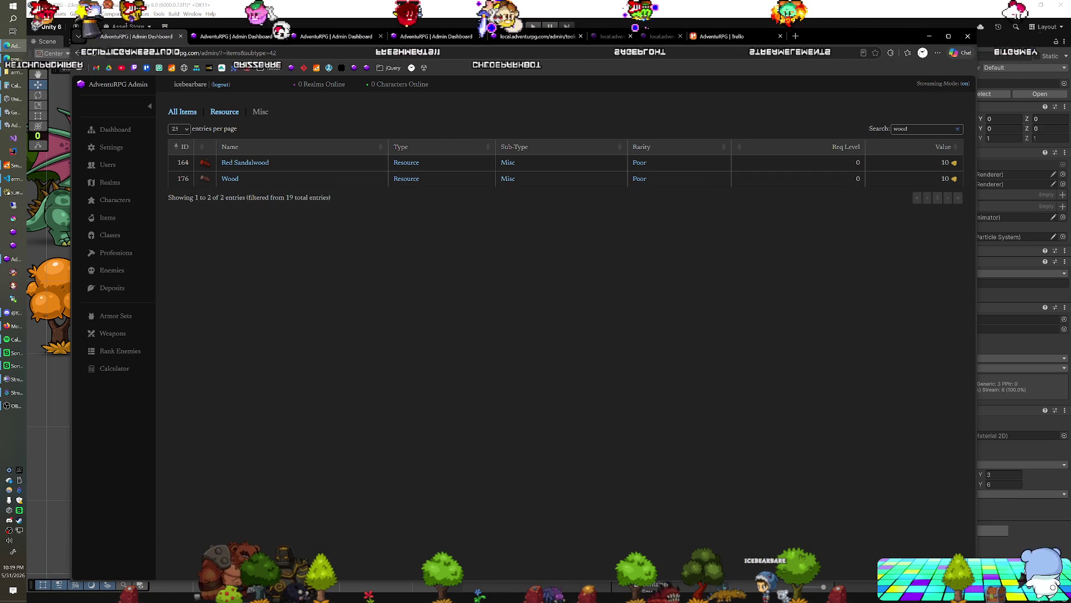
key(Escape)
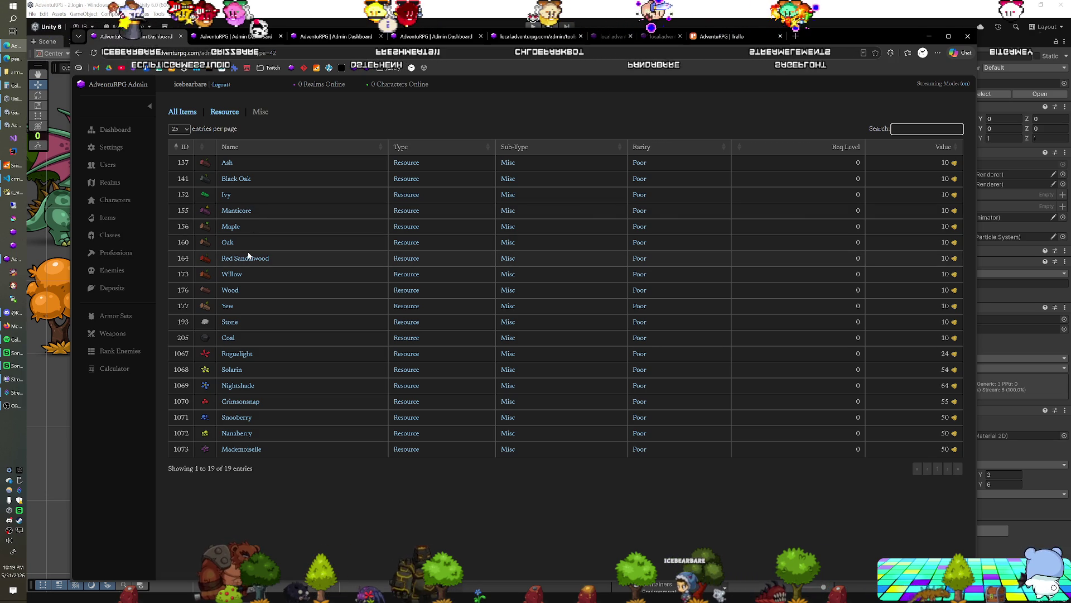
key(alt+Tab)
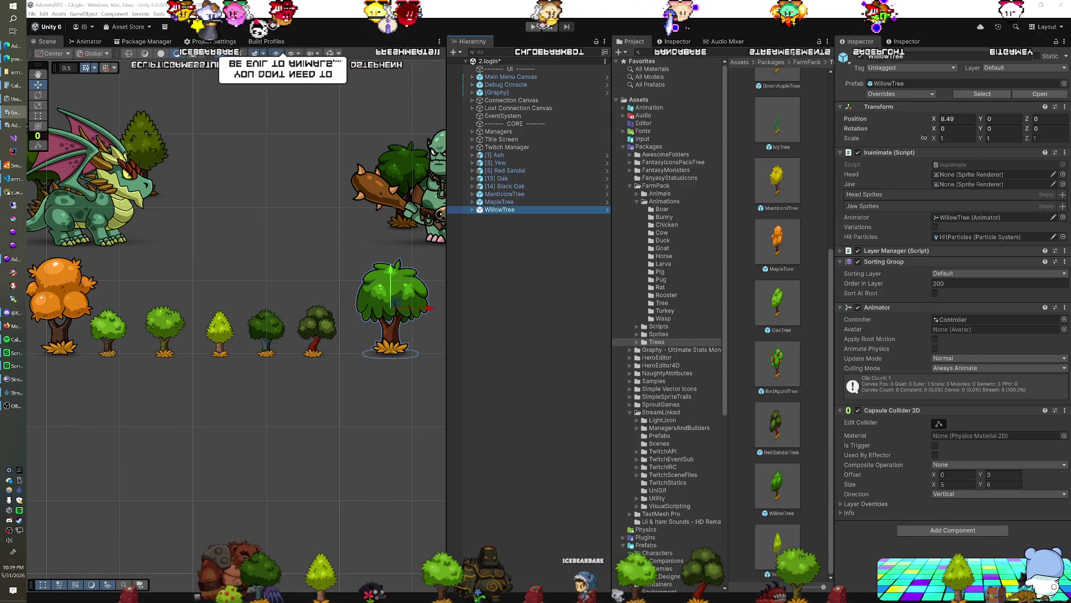
key(alt+Tab)
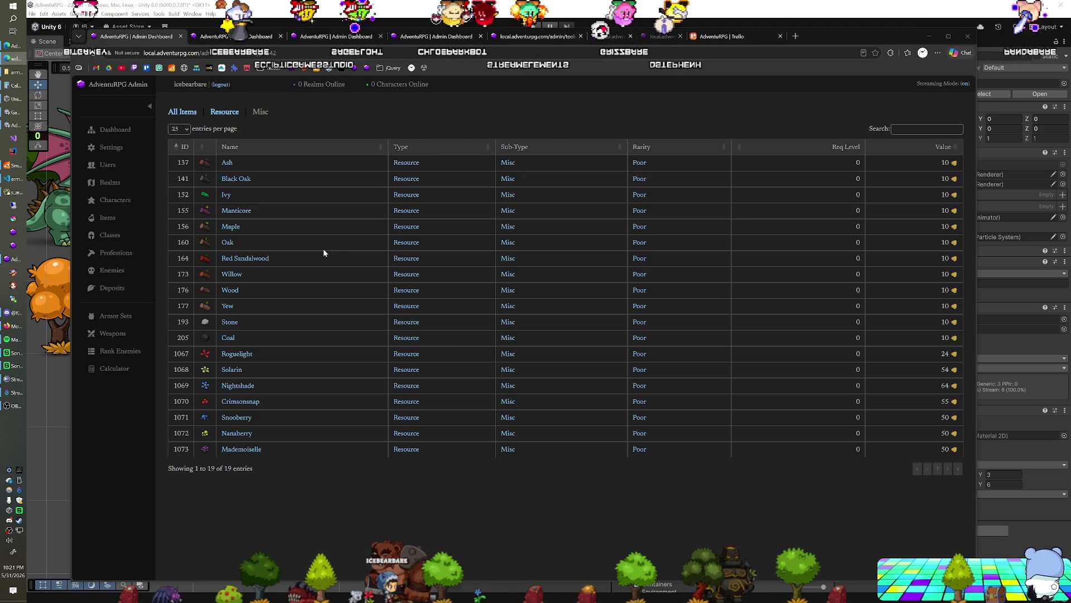
key(alt+Tab)
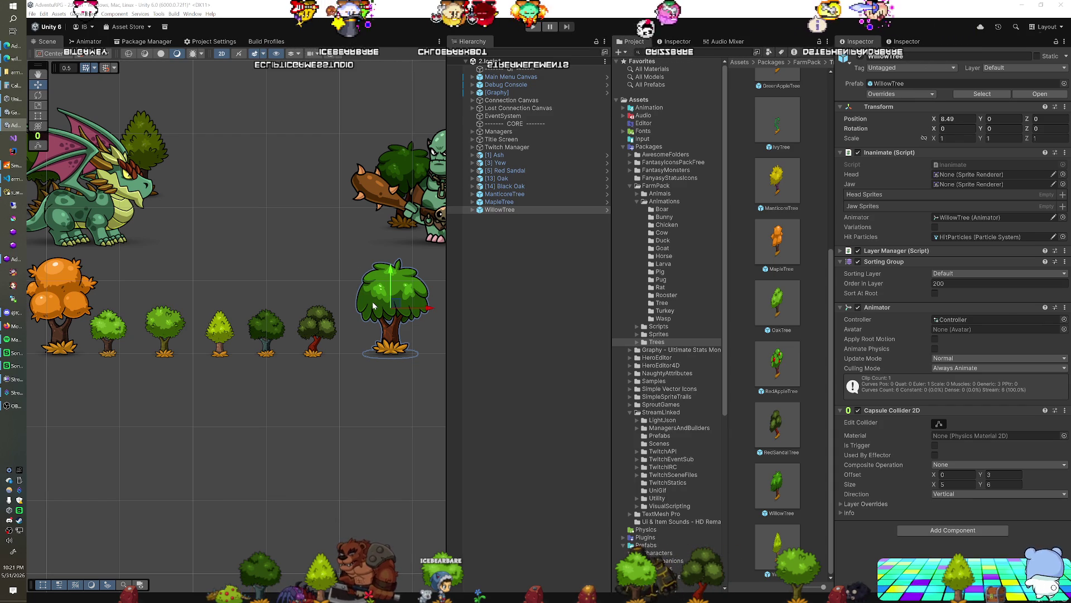
Select the '[5] Red Sandal' tree sprite in the Scene view.
click(313, 331)
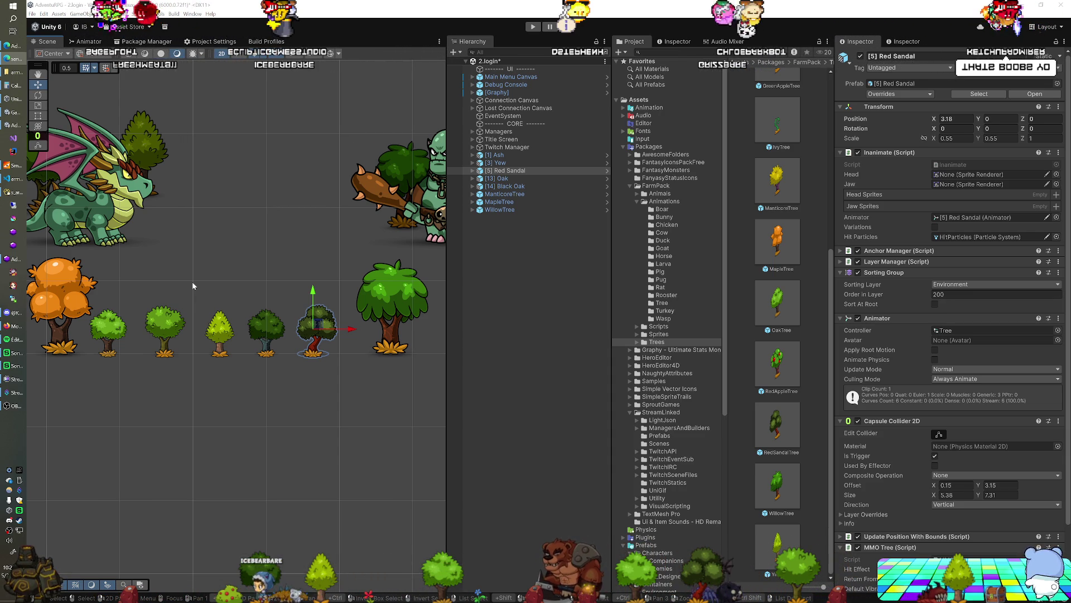
Pan and zoom out the Scene view until the tree row, dragon and orc all show.
drag(168, 286, 215, 286)
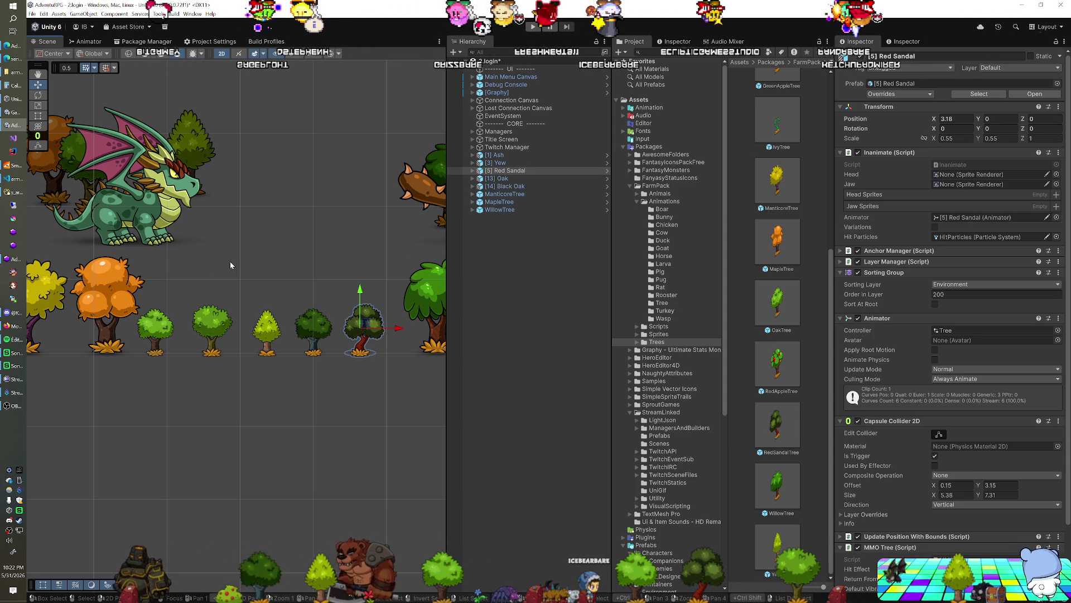
mouse_move(207, 276)
mouse_down()
mouse_move(258, 270)
mouse_move(291, 282)
mouse_up()
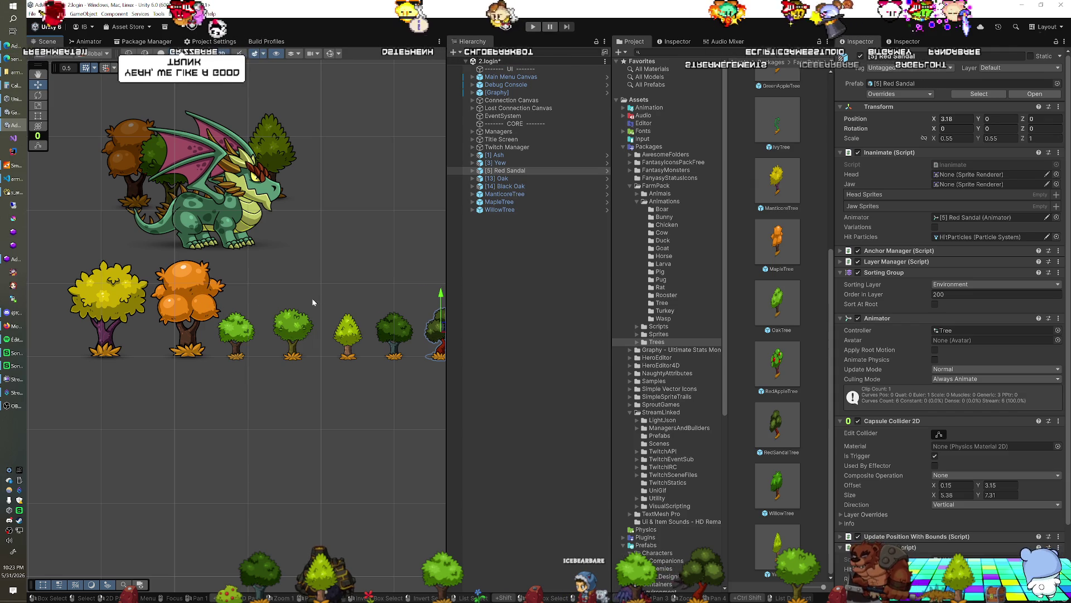
mouse_move(313, 298)
mouse_down()
mouse_move(196, 317)
mouse_move(279, 311)
mouse_up()
scroll(306, 299, down, 2)
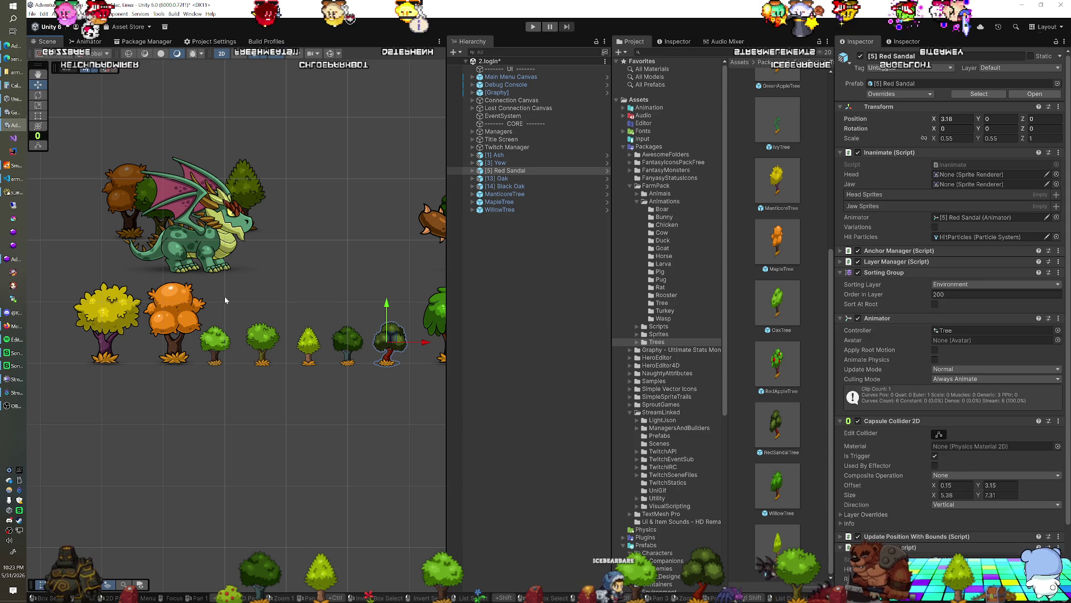
mouse_move(283, 280)
mouse_down()
mouse_move(226, 283)
mouse_move(246, 280)
mouse_up()
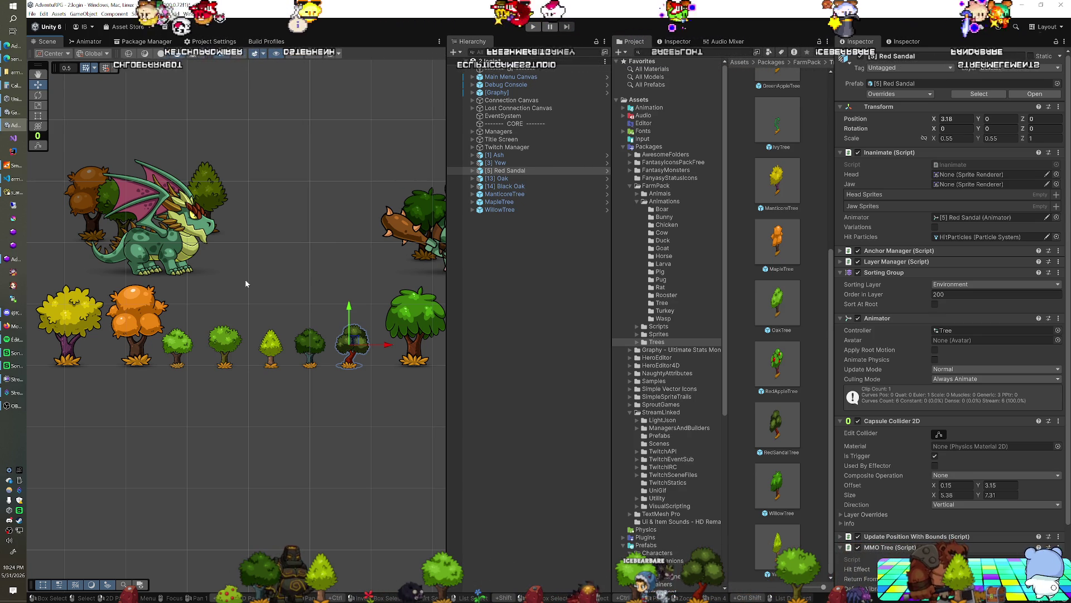
click(14, 47)
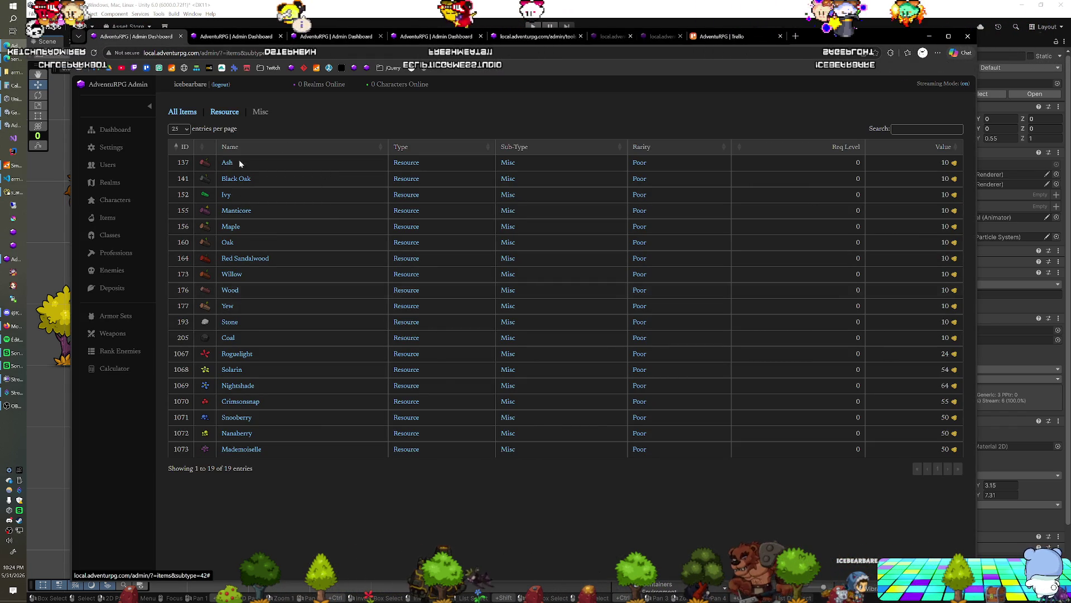
click(262, 18)
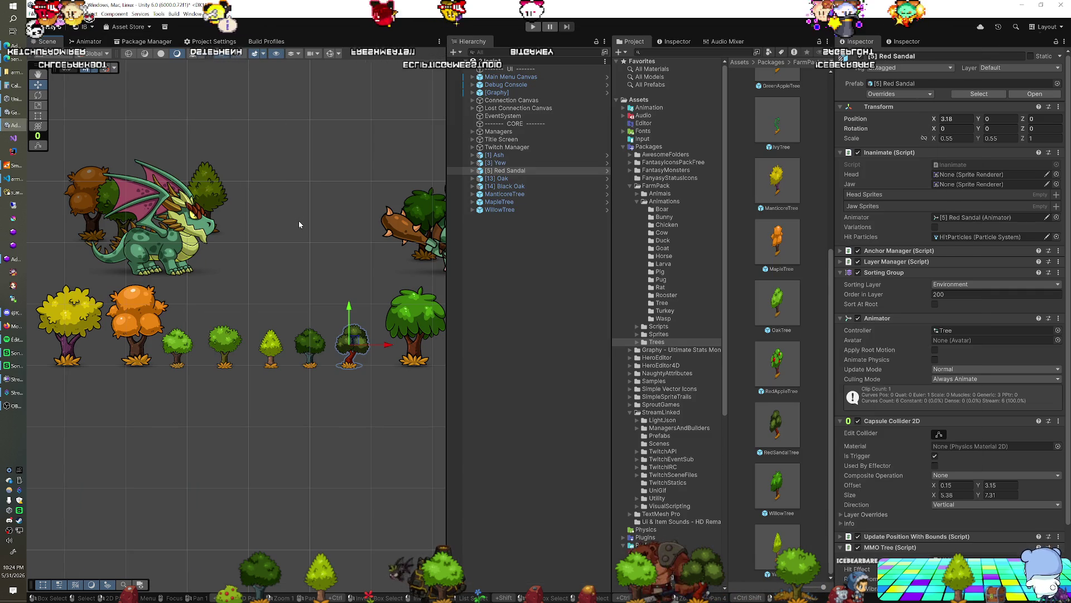